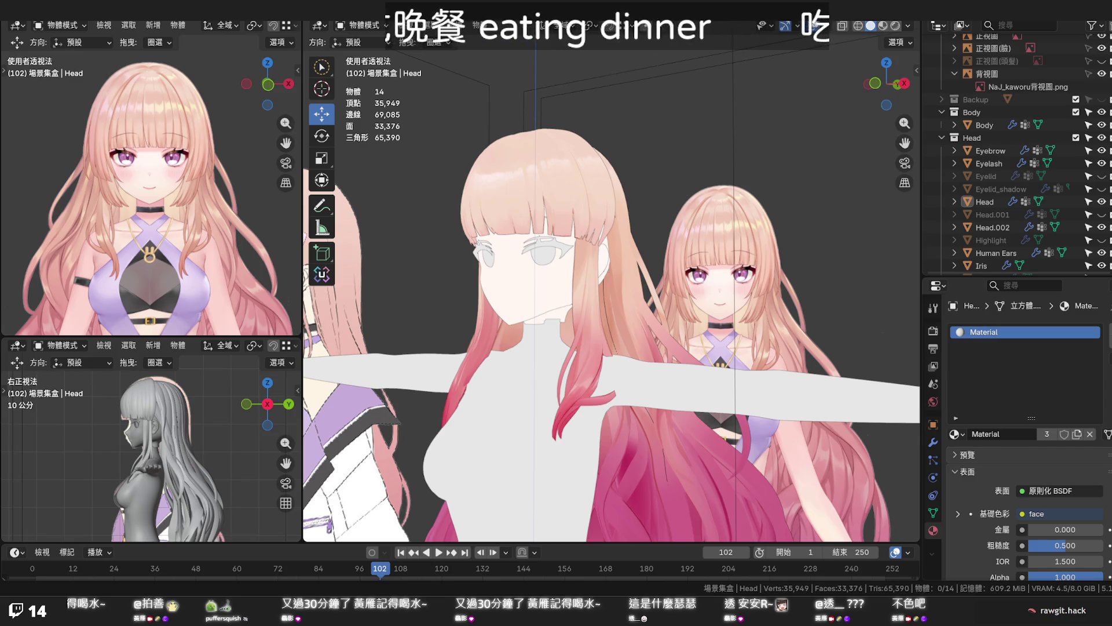
Orbit around the character and briefly check the viewport overlay settings
{"action": "middle_click_drag", "start_coordinate": [609, 325], "coordinate": [678, 316]}
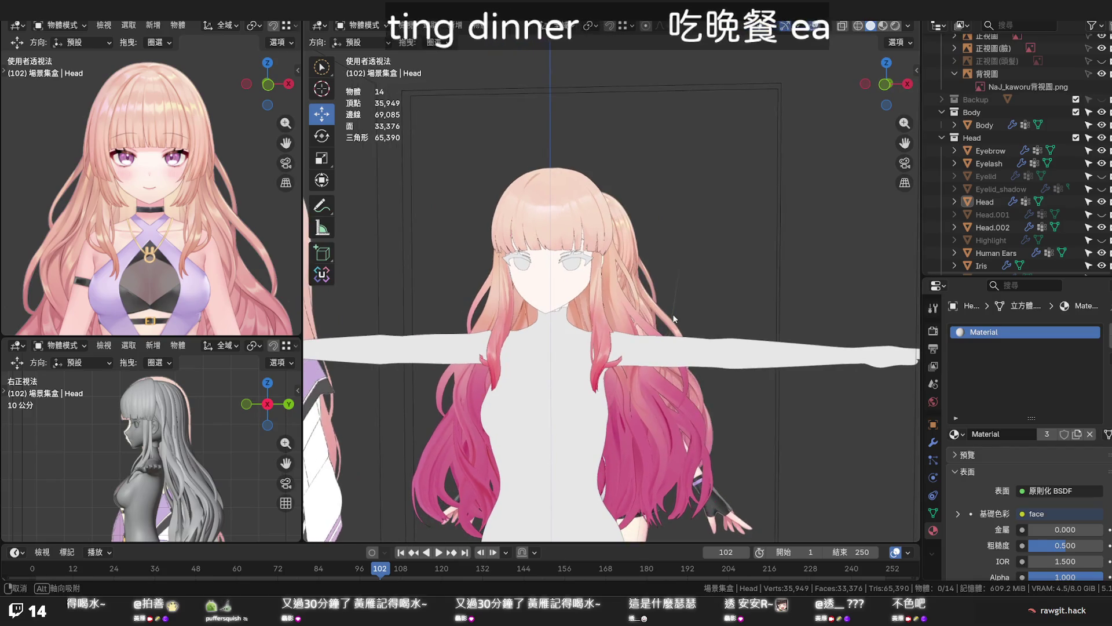
{"action": "scroll", "coordinate": [675, 317], "scroll_direction": "up", "scroll_amount": 2}
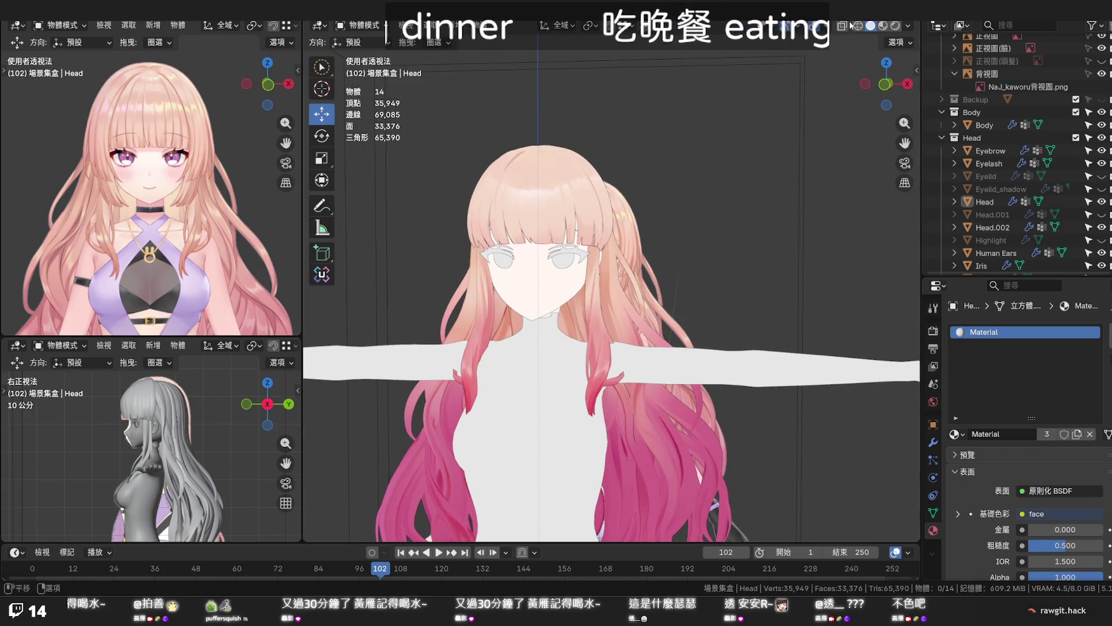
{"action": "left_click", "coordinate": [827, 26]}
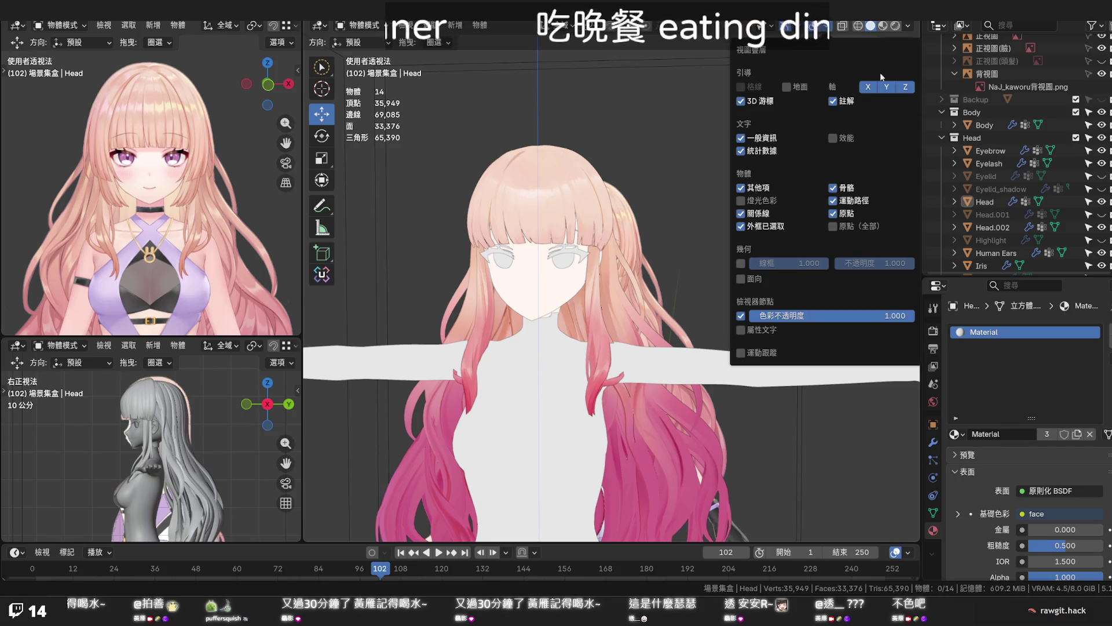
{"action": "left_click", "coordinate": [610, 117]}
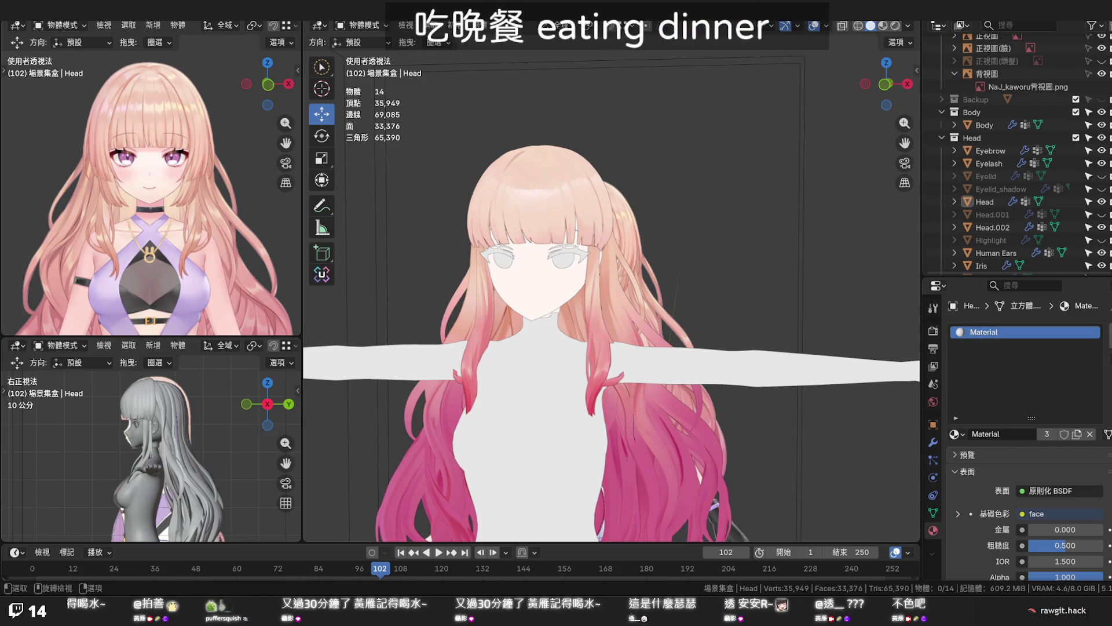
Preview Rendered shading, then return to Solid with Material colour and Studio lighting
{"action": "left_click", "coordinate": [897, 25]}
{"action": "left_click", "coordinate": [906, 27]}
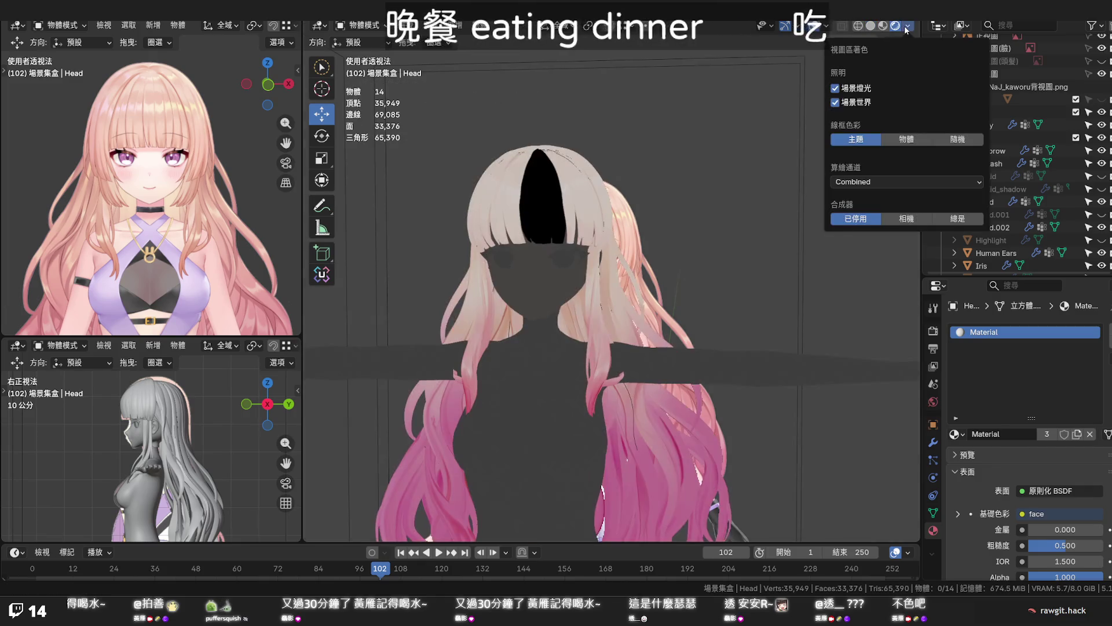
{"action": "left_click", "coordinate": [858, 25]}
{"action": "left_click", "coordinate": [870, 25]}
{"action": "left_click", "coordinate": [907, 25]}
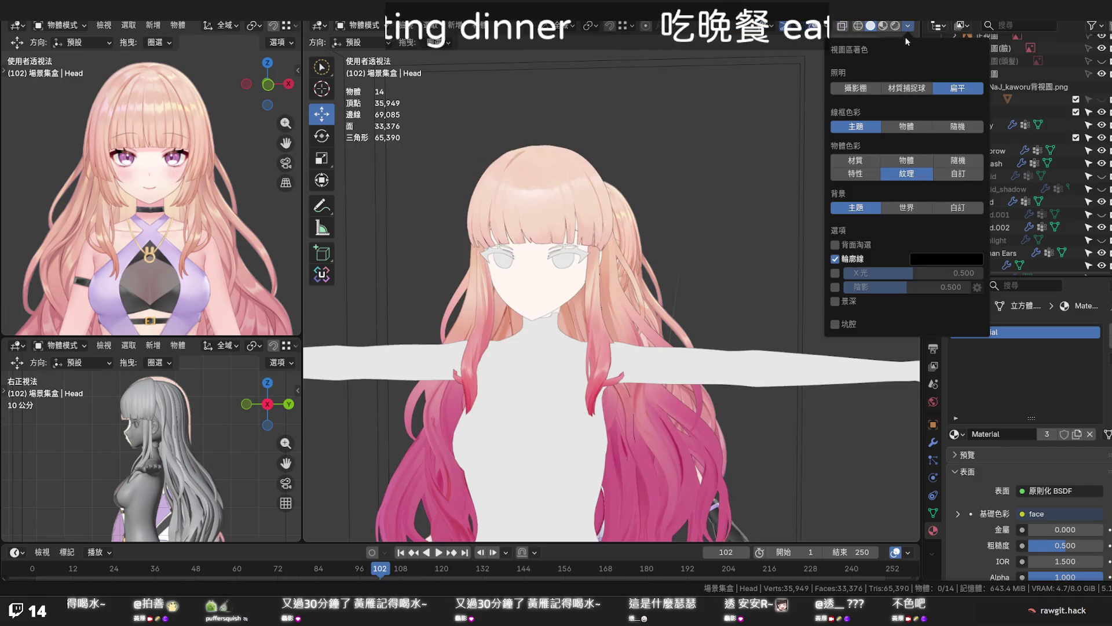
{"action": "left_click", "coordinate": [875, 158]}
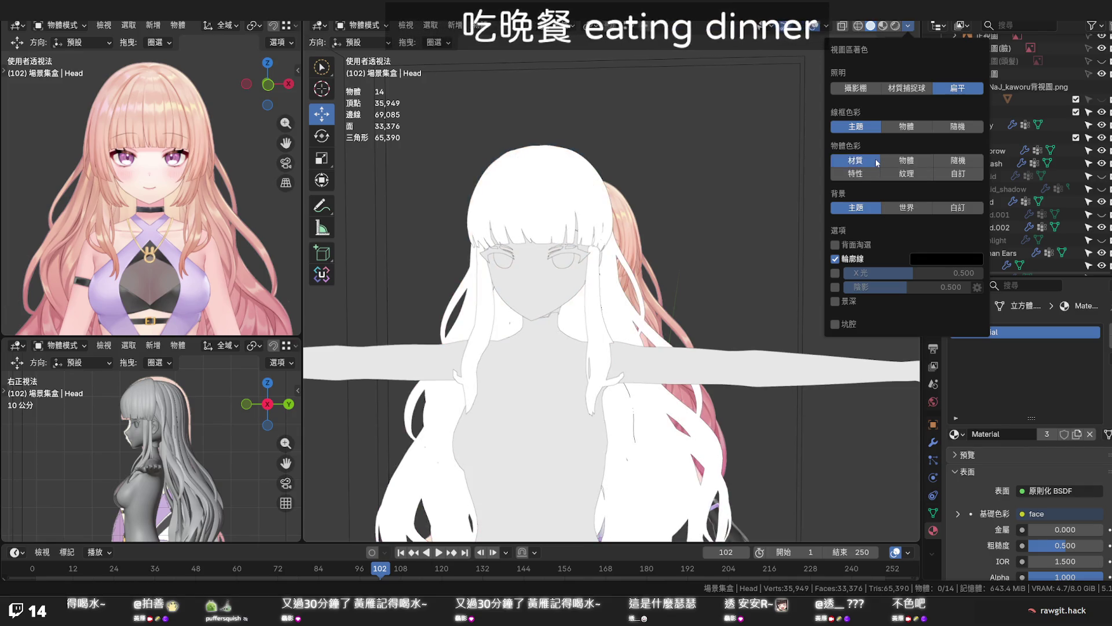
{"action": "left_click", "coordinate": [872, 89]}
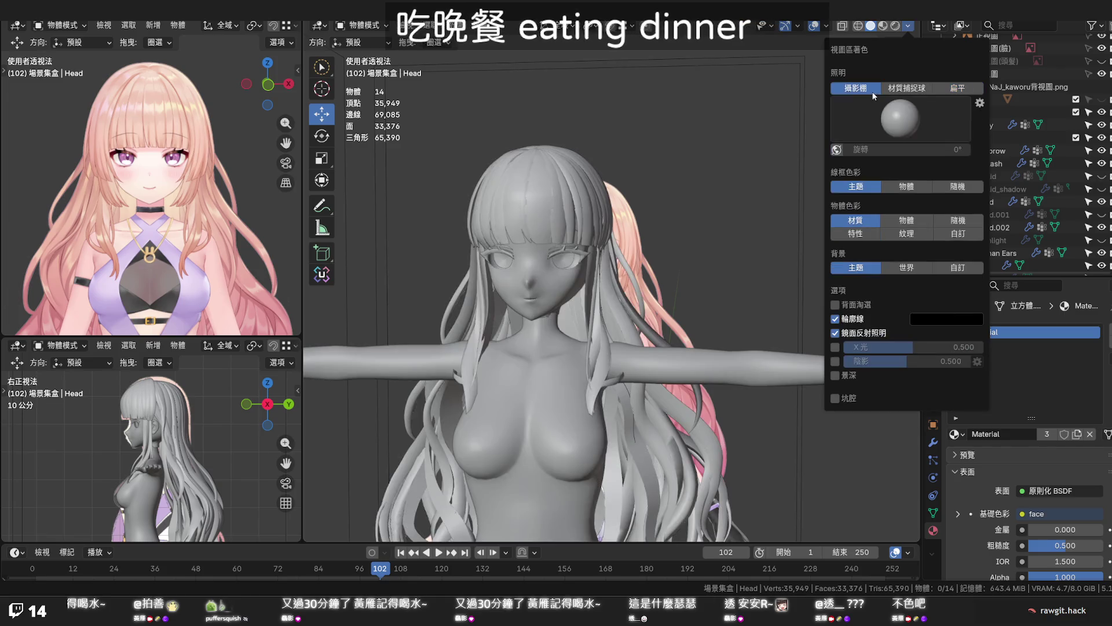
{"action": "scroll", "coordinate": [764, 271], "scroll_direction": "up", "scroll_amount": 6}
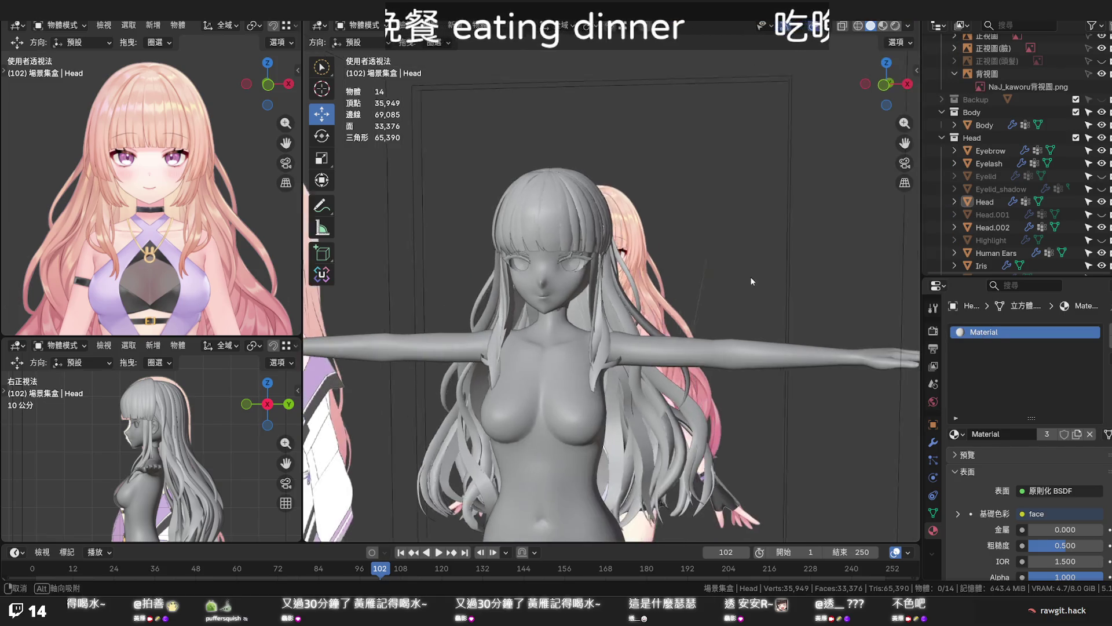
{"action": "scroll", "coordinate": [720, 288], "scroll_direction": "up", "scroll_amount": 3}
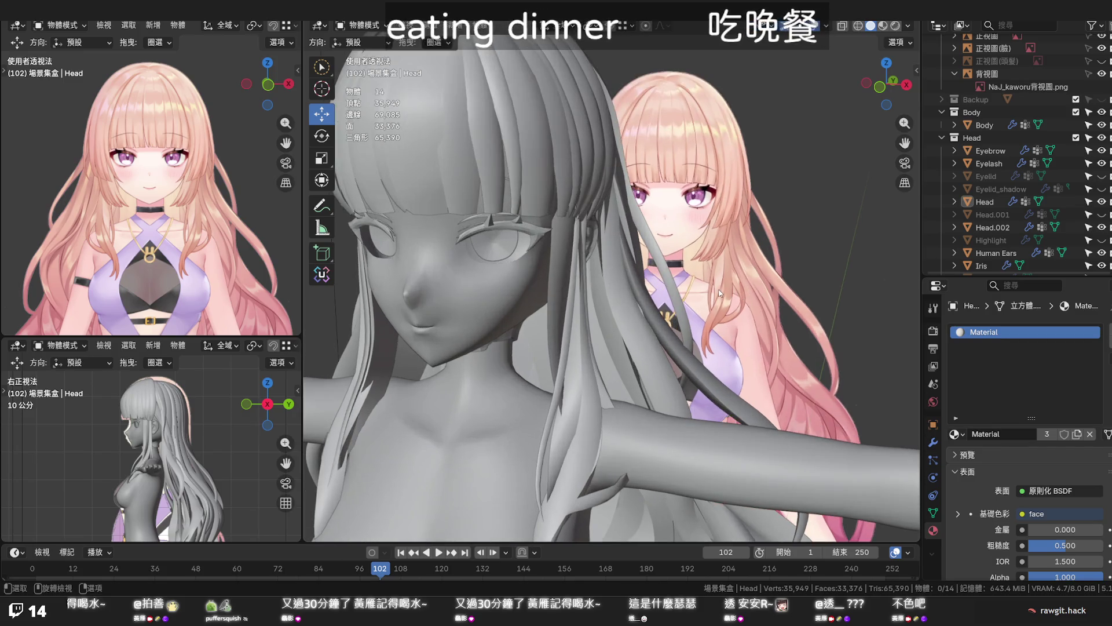
Select the Body mesh and apply Shade Flat to it
{"action": "mouse_move", "coordinate": [718, 290]}
{"action": "middle_mouse_down"}
{"action": "mouse_move", "coordinate": [673, 288]}
{"action": "mouse_move", "coordinate": [717, 278]}
{"action": "middle_mouse_up"}
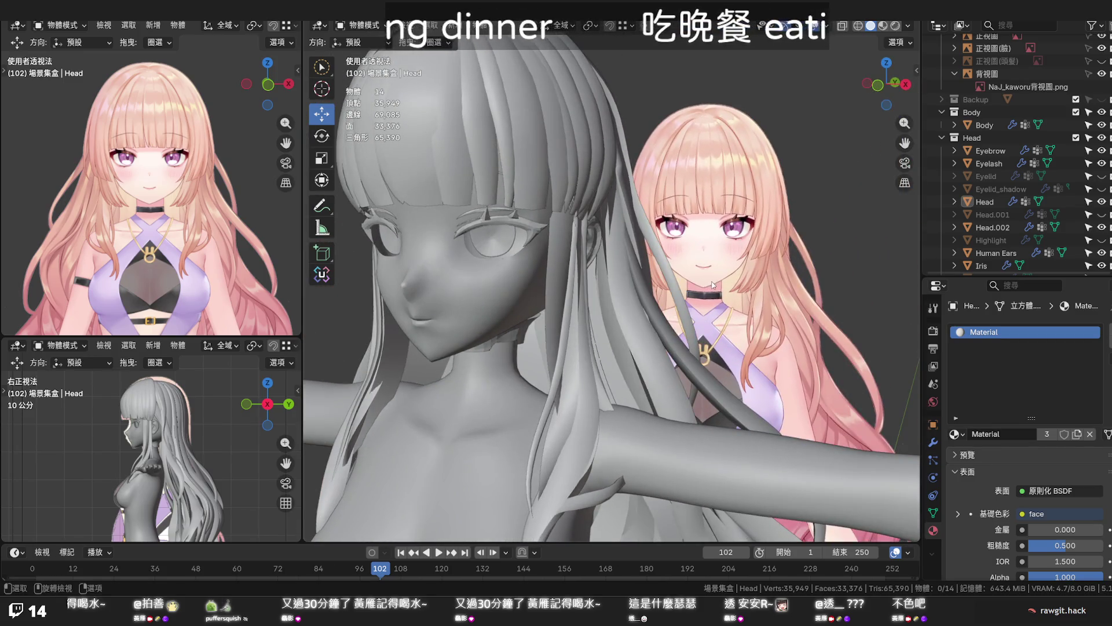
{"action": "scroll", "coordinate": [718, 278], "scroll_direction": "down", "scroll_amount": 1}
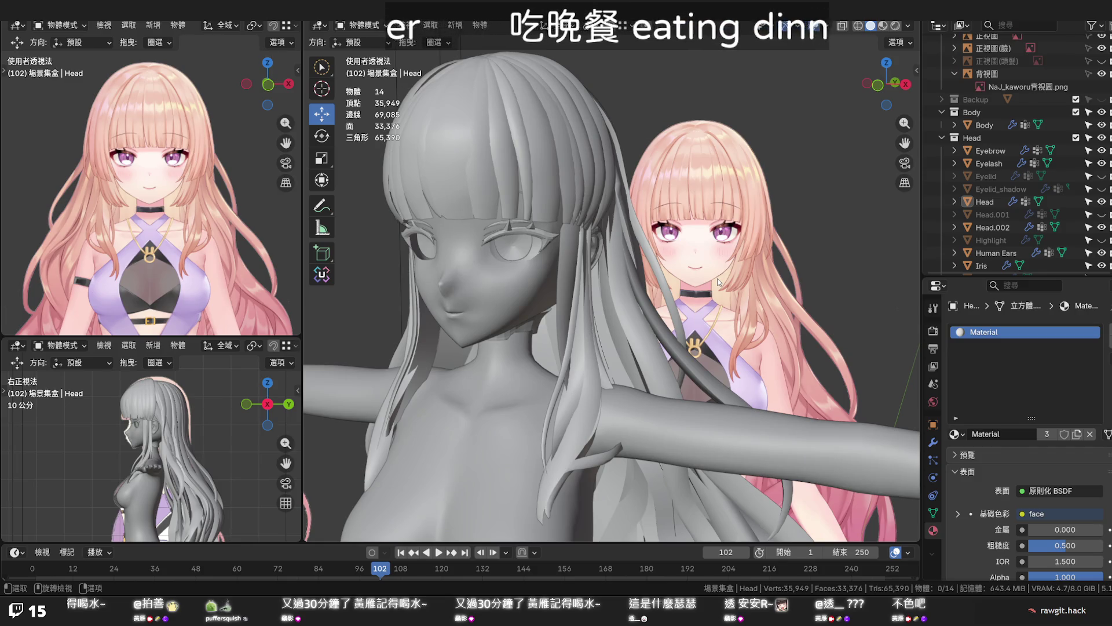
{"action": "left_click", "coordinate": [525, 381]}
{"action": "right_click", "coordinate": [520, 383]}
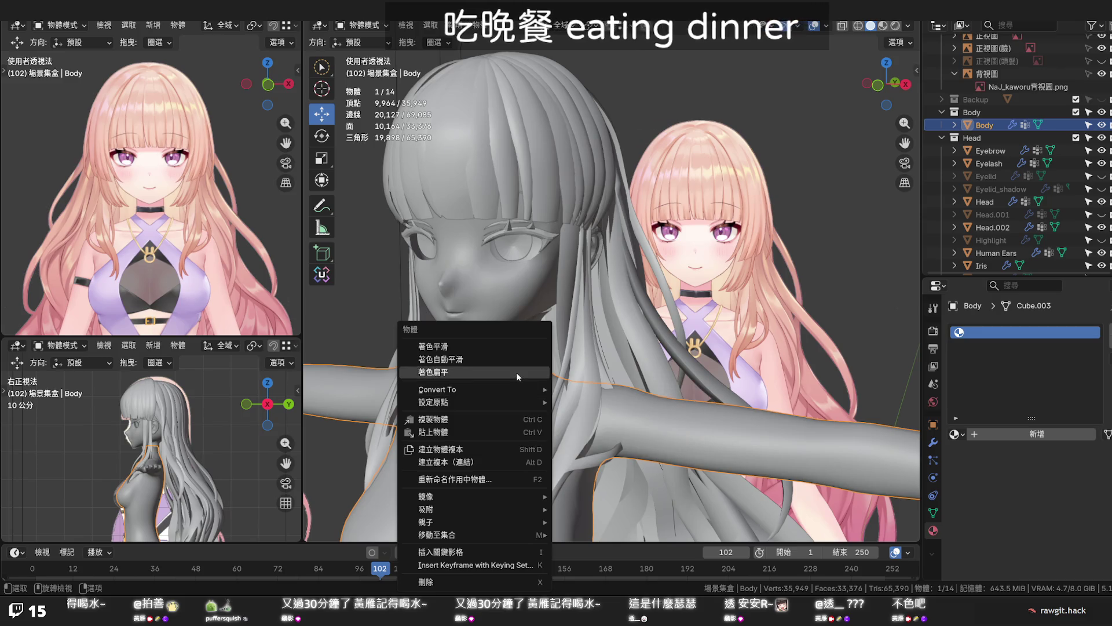
{"action": "left_click", "coordinate": [516, 372]}
{"action": "key", "text": "alt+a"}
Reselect Body and apply Shade Smooth with Keep Sharp Edges
{"action": "middle_click_drag", "start_coordinate": [753, 313], "coordinate": [794, 297]}
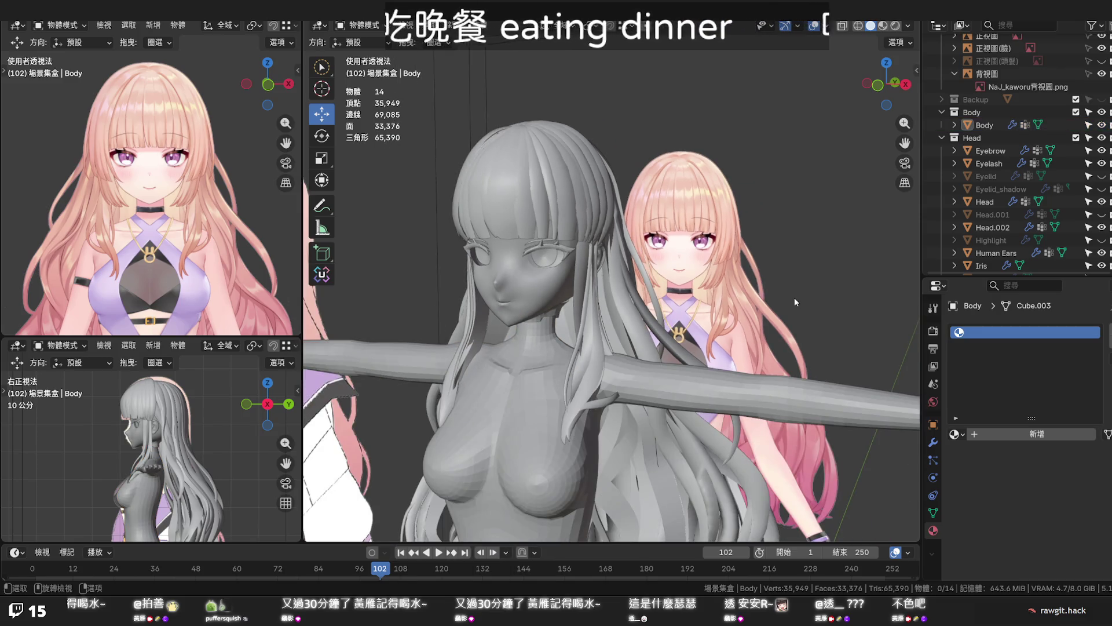
{"action": "scroll", "coordinate": [553, 390], "scroll_direction": "up", "scroll_amount": 2}
{"action": "right_click", "coordinate": [507, 392]}
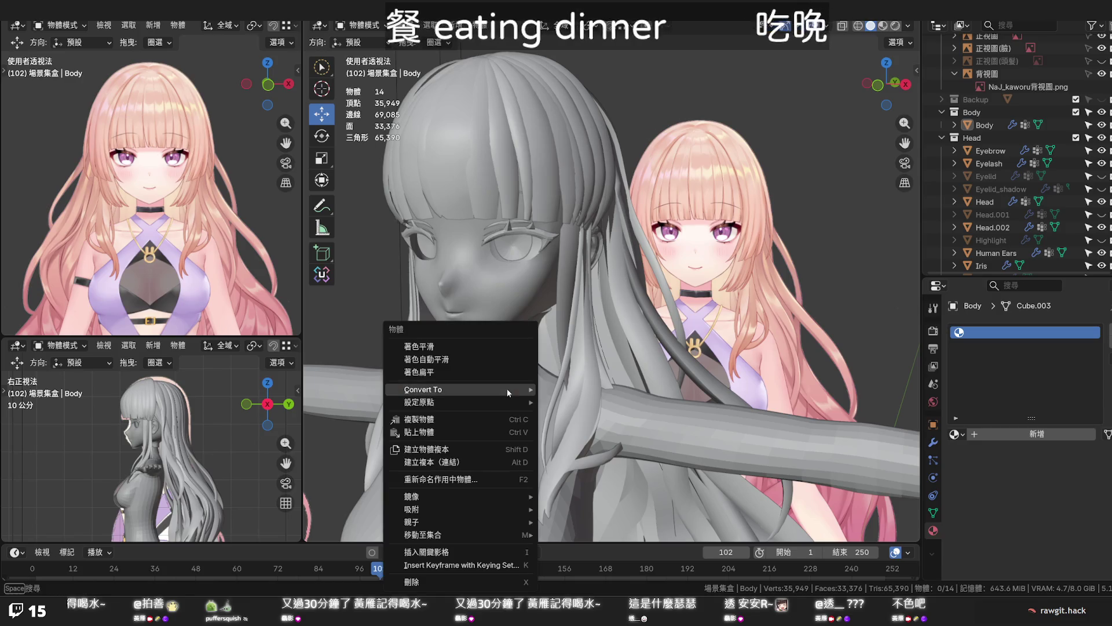
{"action": "left_click", "coordinate": [508, 345]}
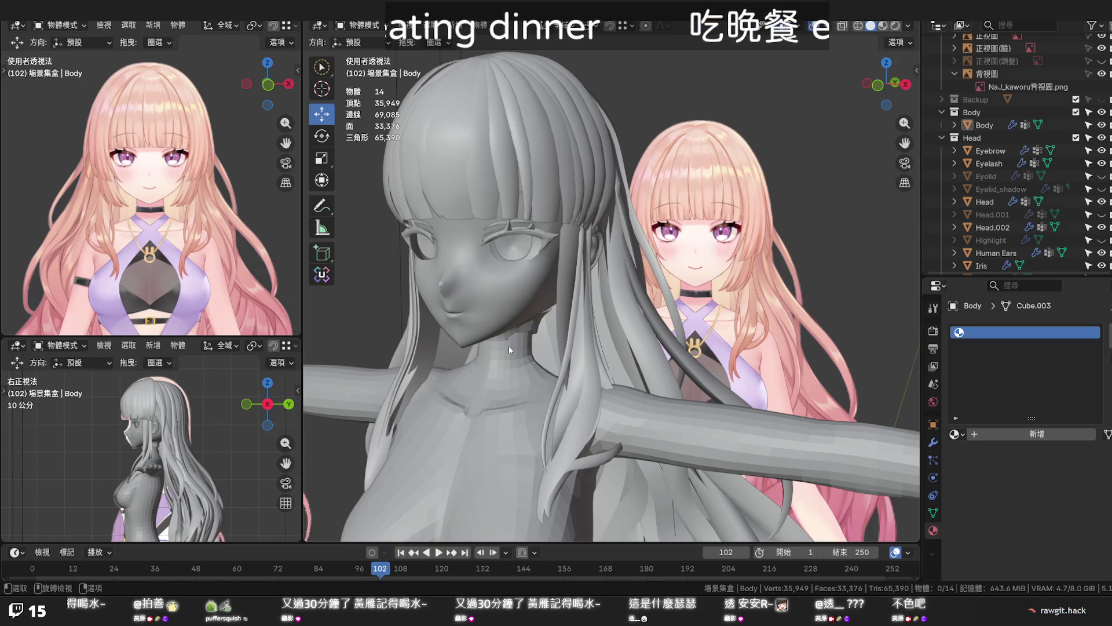
{"action": "left_click", "coordinate": [509, 361]}
{"action": "right_click", "coordinate": [508, 361]}
{"action": "left_click", "coordinate": [510, 347]}
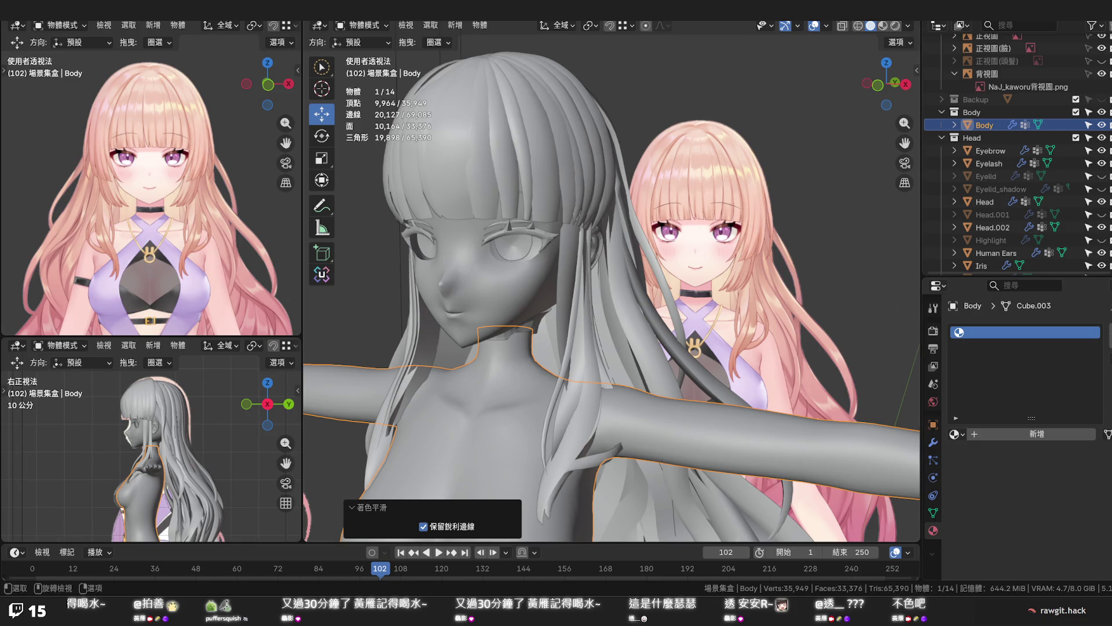
Deselect Body, orbit around the model, and select the Head mesh
{"action": "left_click", "coordinate": [868, 356]}
{"action": "scroll", "coordinate": [675, 425], "scroll_direction": "down", "scroll_amount": 2}
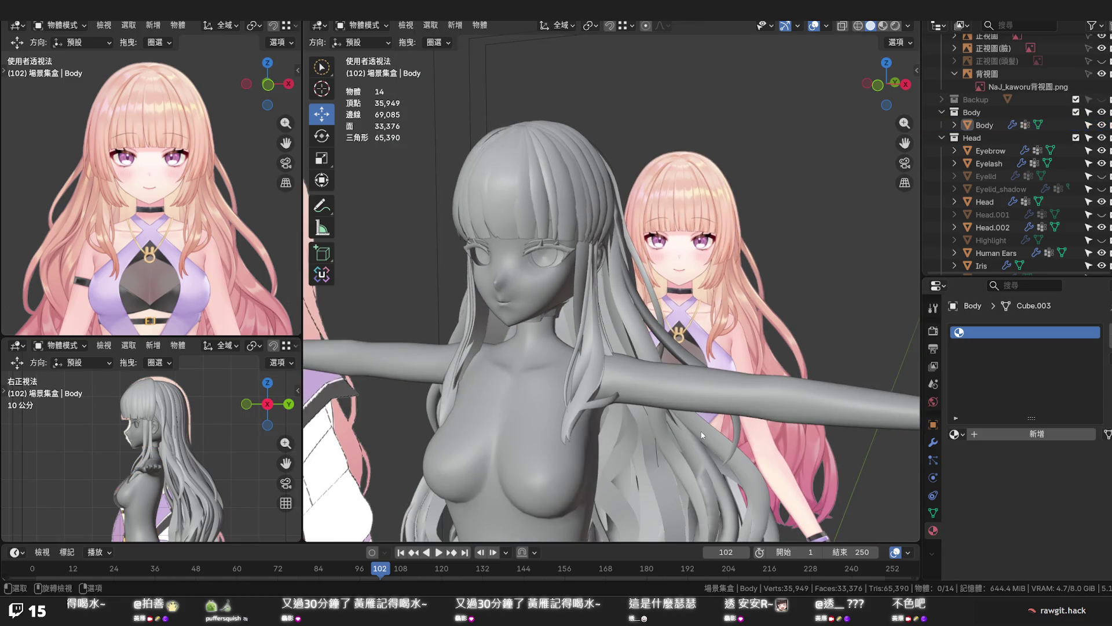
{"action": "mouse_move", "coordinate": [688, 397]}
{"action": "middle_mouse_down"}
{"action": "mouse_move", "coordinate": [641, 476]}
{"action": "mouse_move", "coordinate": [642, 416]}
{"action": "mouse_move", "coordinate": [686, 402]}
{"action": "mouse_move", "coordinate": [679, 447]}
{"action": "mouse_move", "coordinate": [635, 357]}
{"action": "middle_mouse_up"}
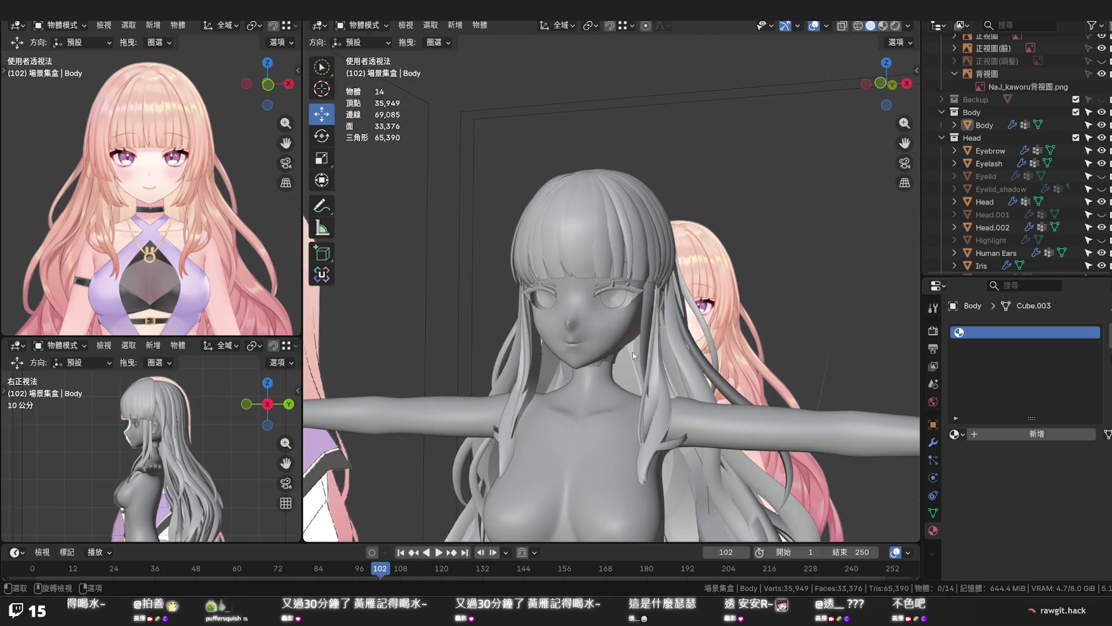
{"action": "left_click", "coordinate": [611, 322]}
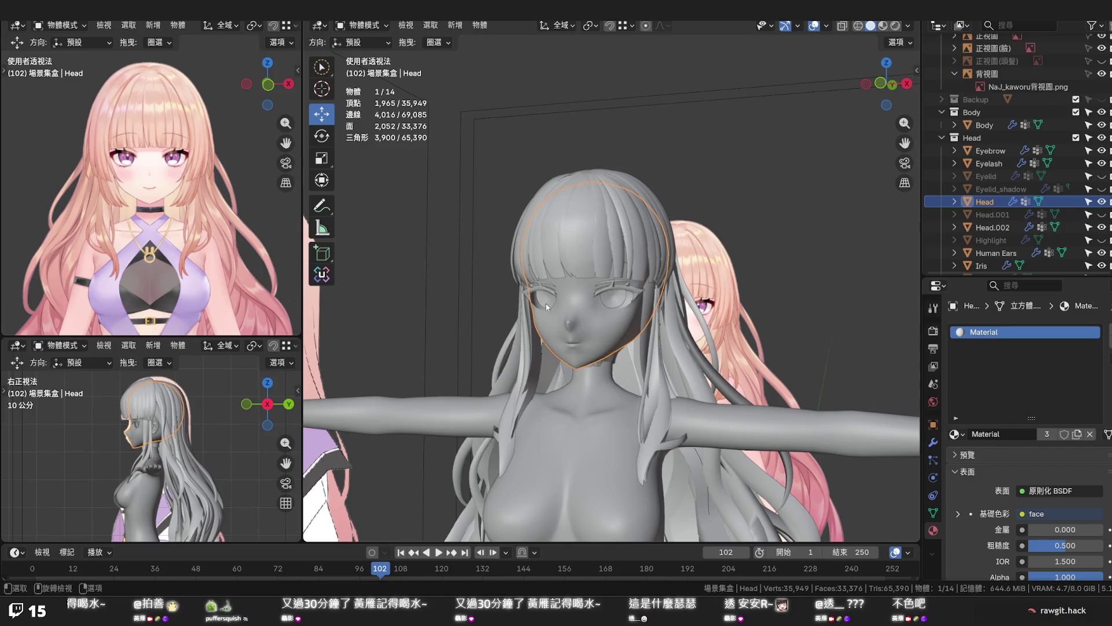
Apply Shade Flat to the Head mesh and view it straight from the front
{"action": "right_click", "coordinate": [583, 318]}
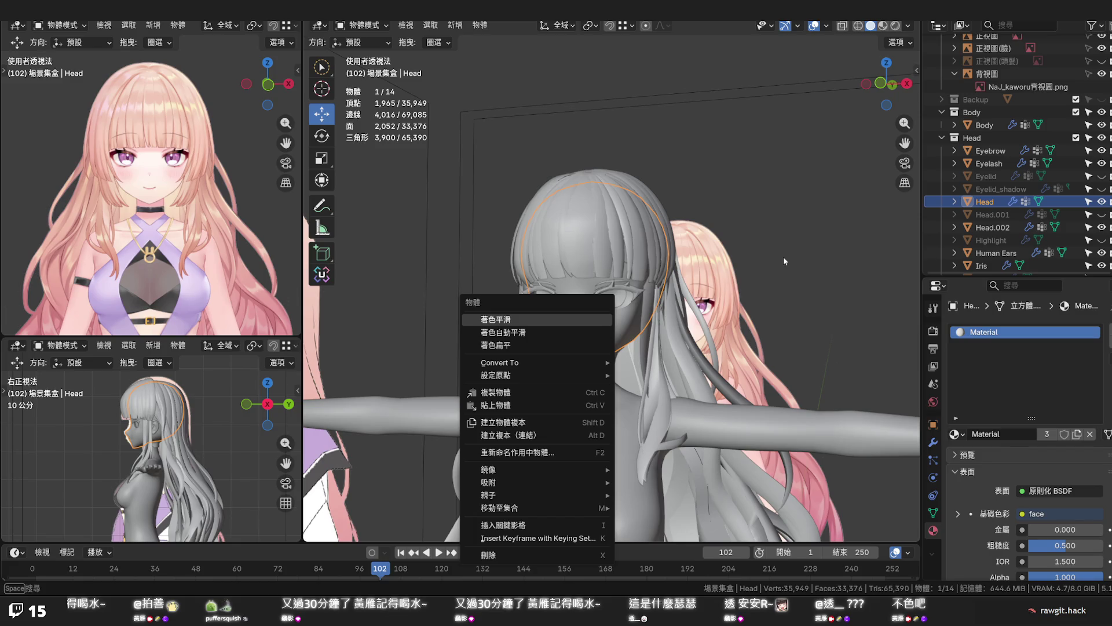
{"action": "left_click", "coordinate": [540, 344]}
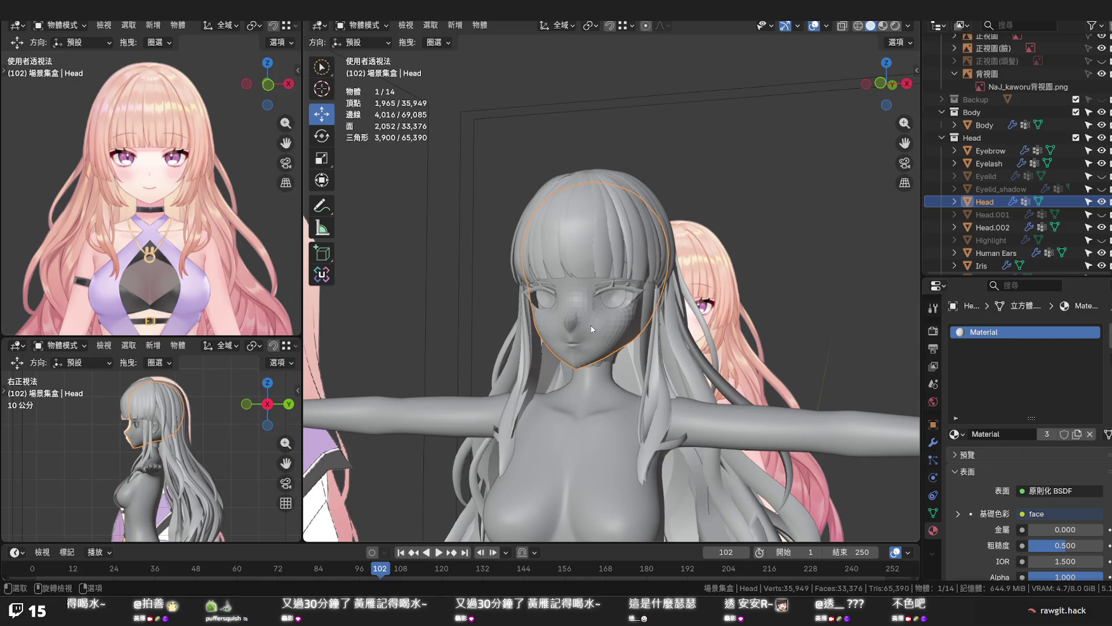
{"action": "key", "text": "KP_1"}
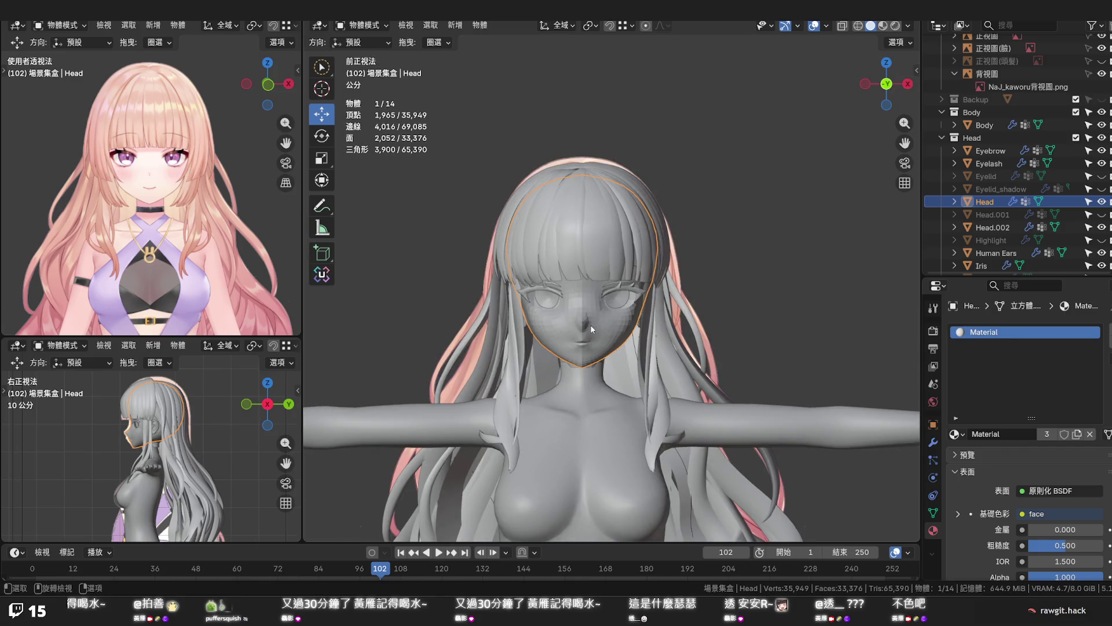
{"action": "key", "text": "alt+z"}
{"action": "key", "text": "alt+z"}
Hide the Hair collection in the outliner so the bald head shows
{"action": "scroll", "coordinate": [655, 329], "scroll_direction": "up", "scroll_amount": 2}
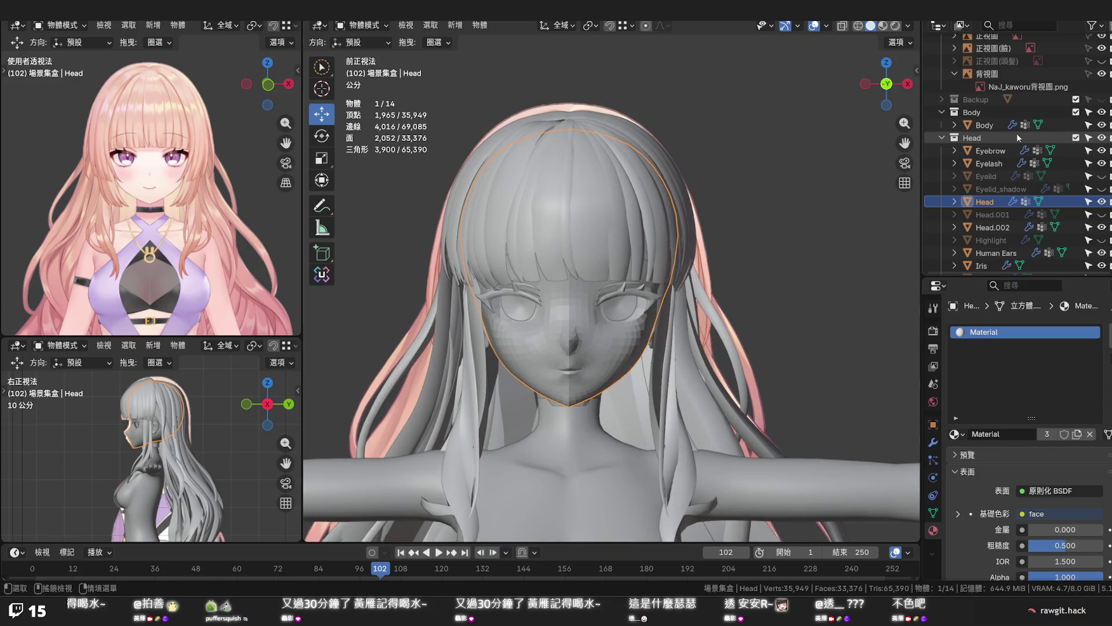
{"action": "left_click", "coordinate": [941, 138]}
{"action": "scroll", "coordinate": [1020, 162], "scroll_direction": "up", "scroll_amount": 3}
{"action": "left_click", "coordinate": [1103, 199]}
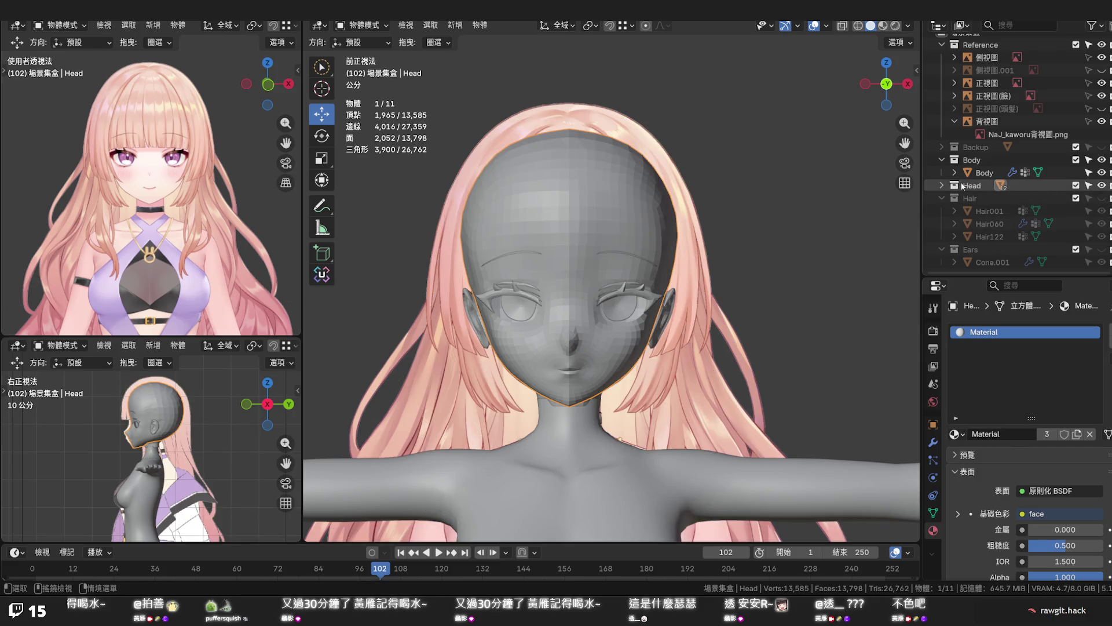
{"action": "left_click", "coordinate": [941, 185]}
Enter Edit Mode on the Head and zoom into a three-quarter side view
{"action": "scroll", "coordinate": [690, 296], "scroll_direction": "up", "scroll_amount": 3}
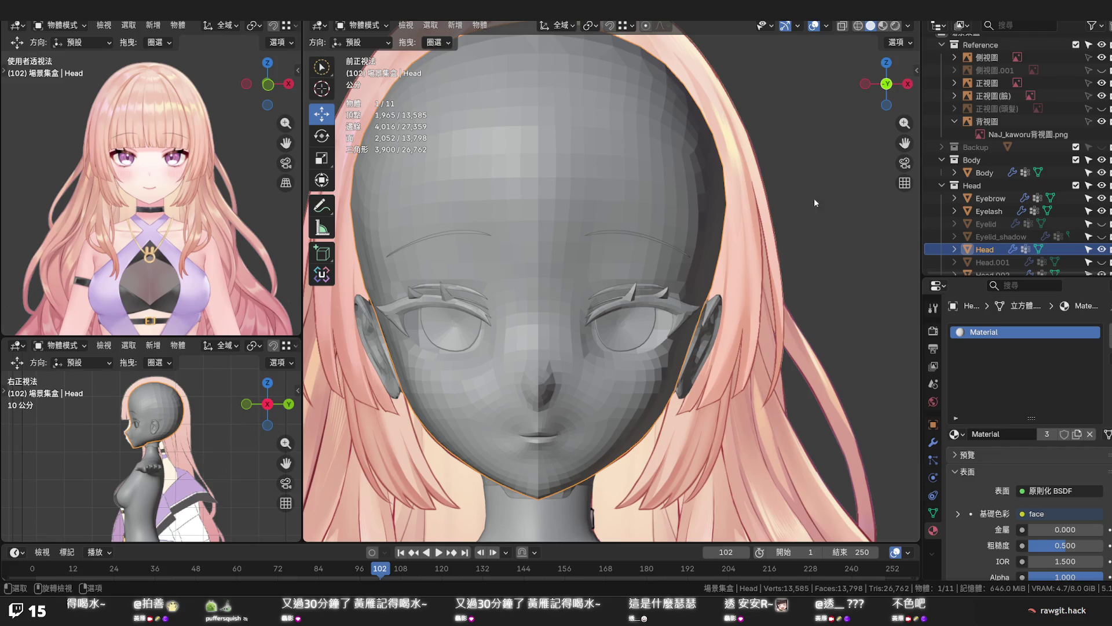
{"action": "key", "text": "Tab"}
{"action": "mouse_move", "coordinate": [707, 237]}
{"action": "middle_mouse_down"}
{"action": "mouse_move", "coordinate": [724, 272]}
{"action": "mouse_move", "coordinate": [916, 291]}
{"action": "middle_mouse_up"}
{"action": "scroll", "coordinate": [581, 274], "scroll_direction": "up", "scroll_amount": 3}
{"action": "mouse_move", "coordinate": [582, 275]}
{"action": "middle_mouse_down"}
{"action": "mouse_move", "coordinate": [689, 298]}
{"action": "mouse_move", "coordinate": [624, 299]}
{"action": "middle_mouse_up"}
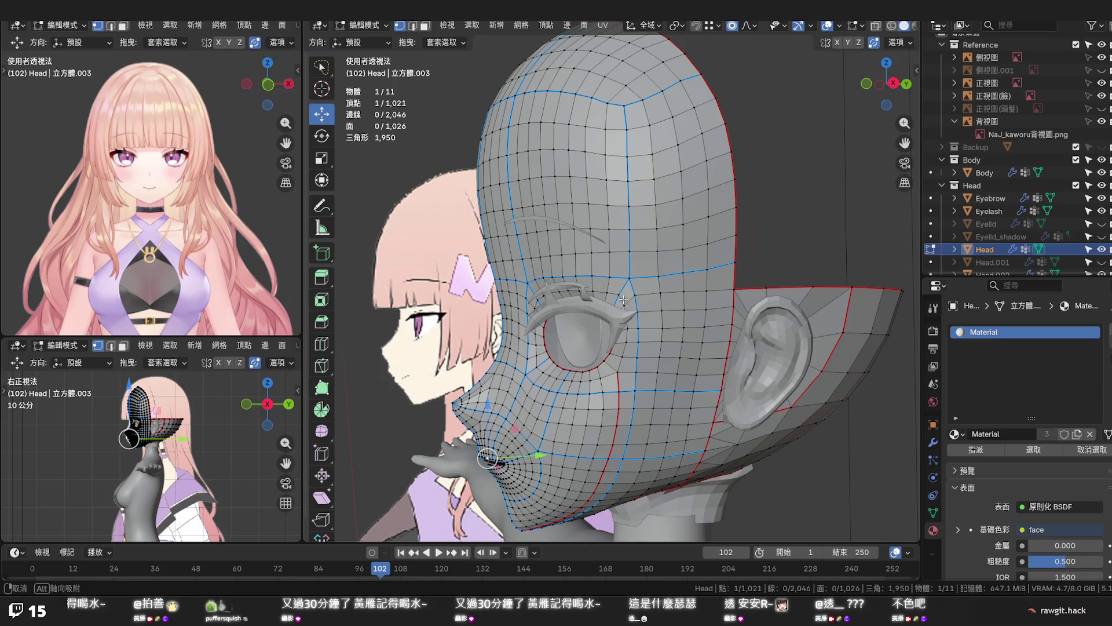
{"action": "scroll", "coordinate": [656, 347], "scroll_direction": "up", "scroll_amount": 3}
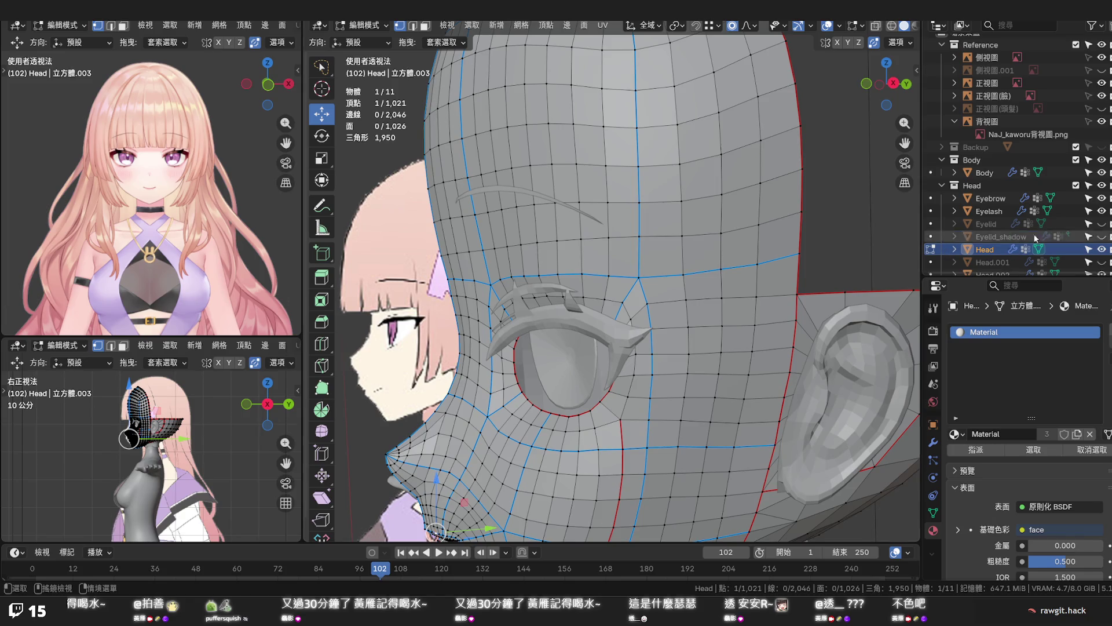
Hide the eyelash and Human Ears objects and select the loop behind the eye, minus its pole vertex
{"action": "left_click", "coordinate": [1102, 211]}
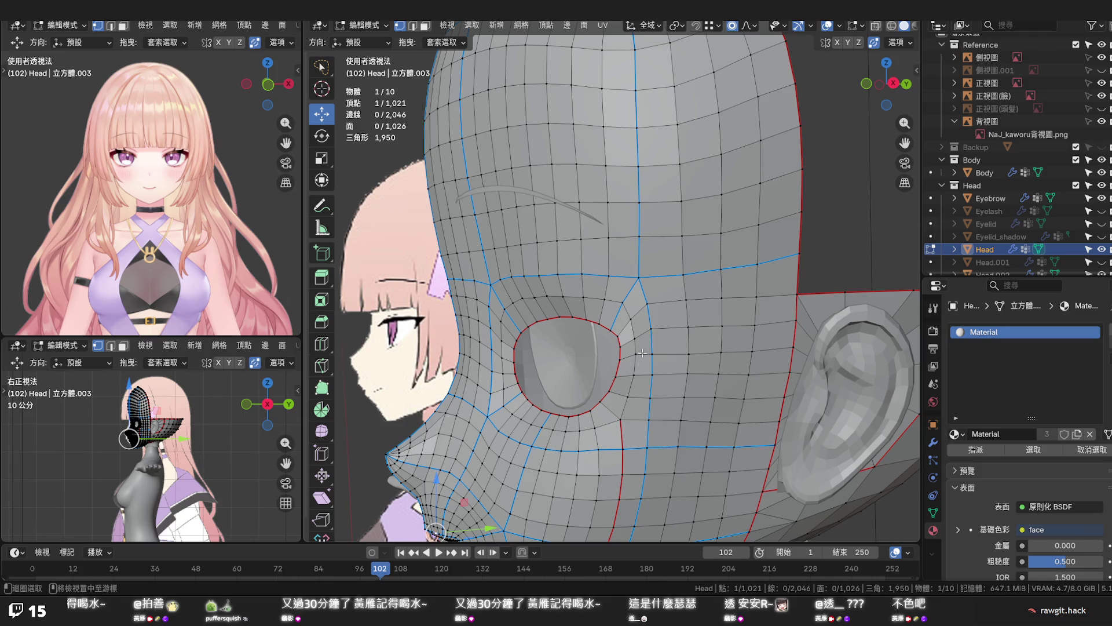
{"action": "left_click", "coordinate": [641, 353], "text": "alt"}
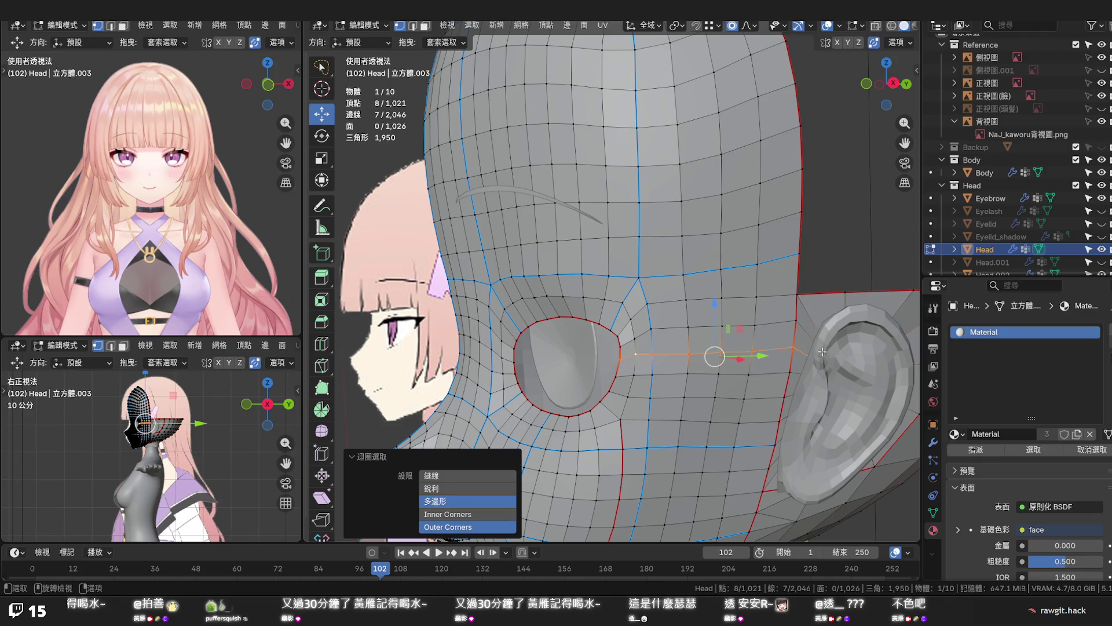
{"action": "scroll", "coordinate": [1101, 197], "scroll_direction": "down", "scroll_amount": 3}
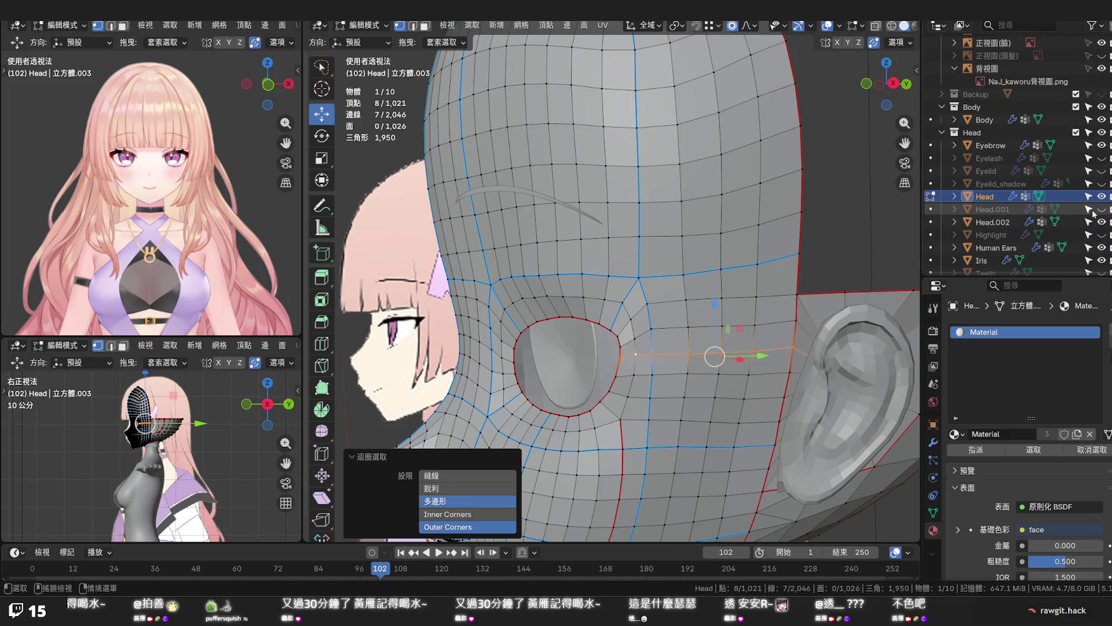
{"action": "left_click", "coordinate": [1101, 247]}
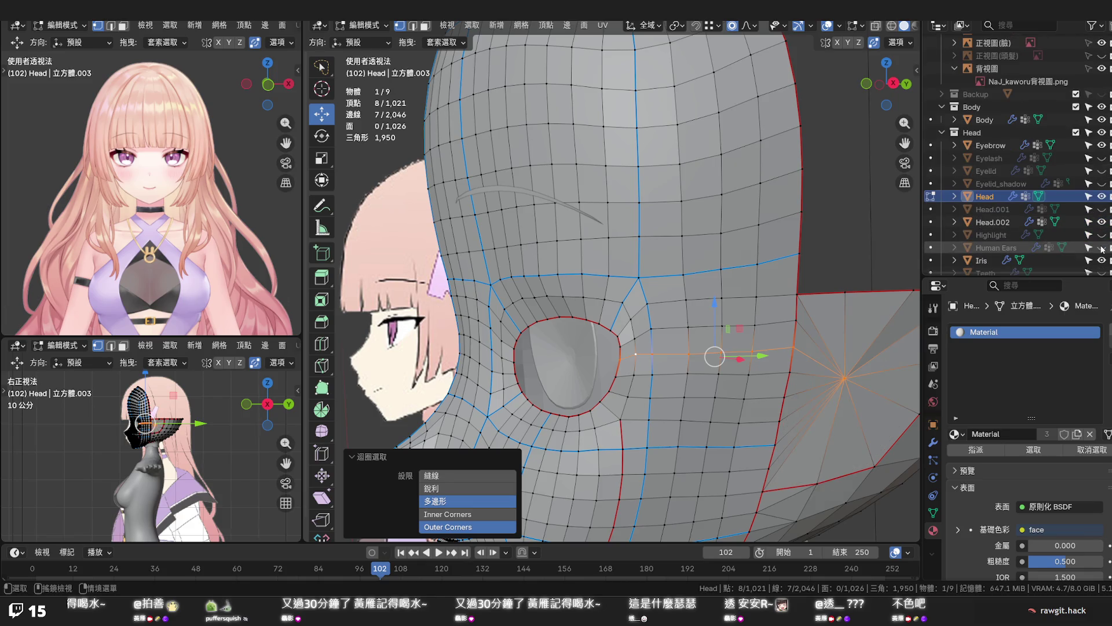
{"action": "left_click", "coordinate": [842, 377], "text": "shift"}
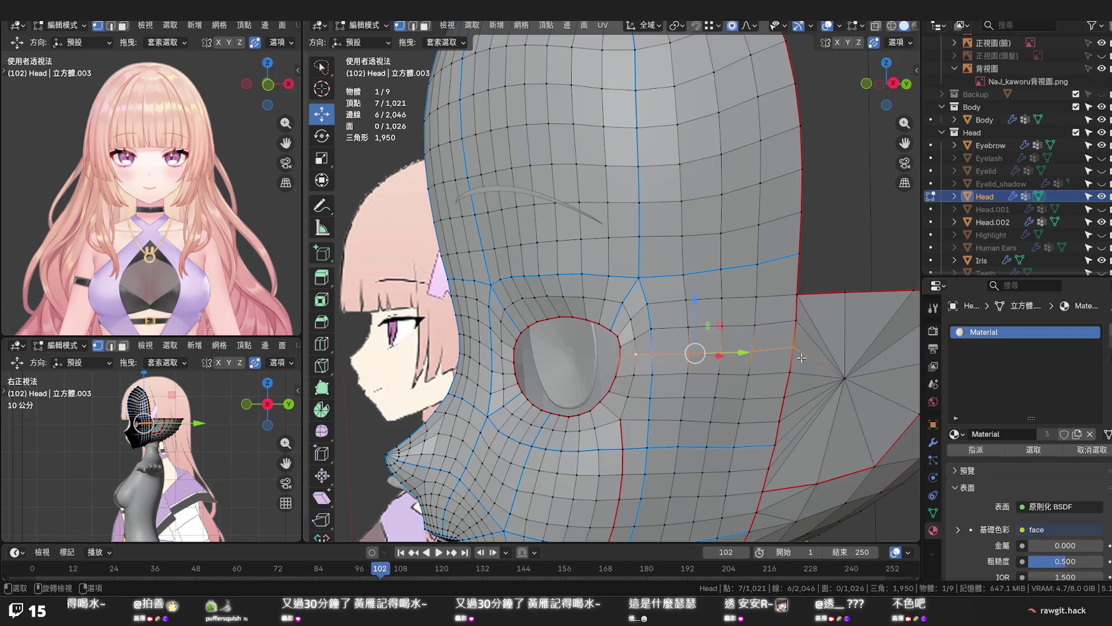
Edge-slide the selected loop toward the temple pole by factor -0.211
{"action": "key", "text": "g"}
{"action": "key", "text": "g"}
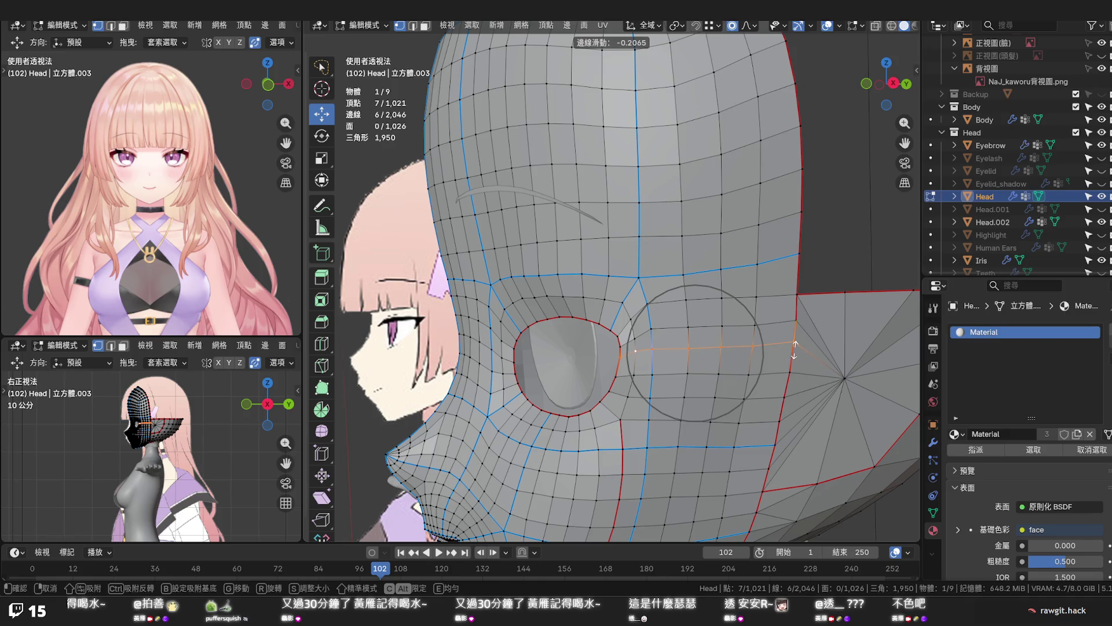
{"action": "key", "text": "Escape"}
{"action": "key", "text": "ctrl+z"}
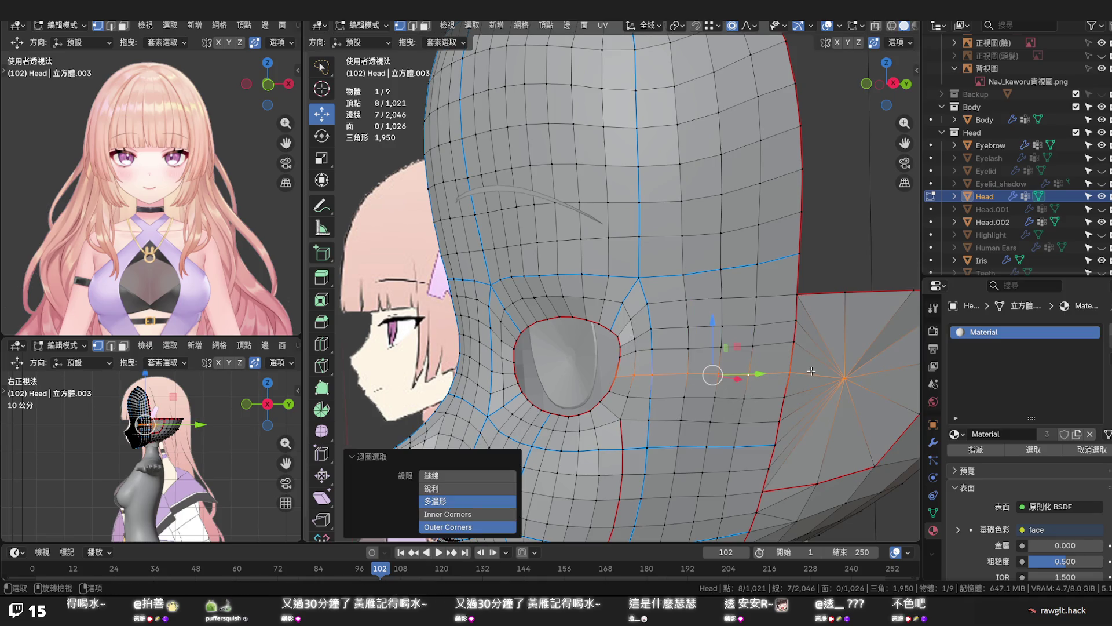
{"action": "key", "text": "f"}
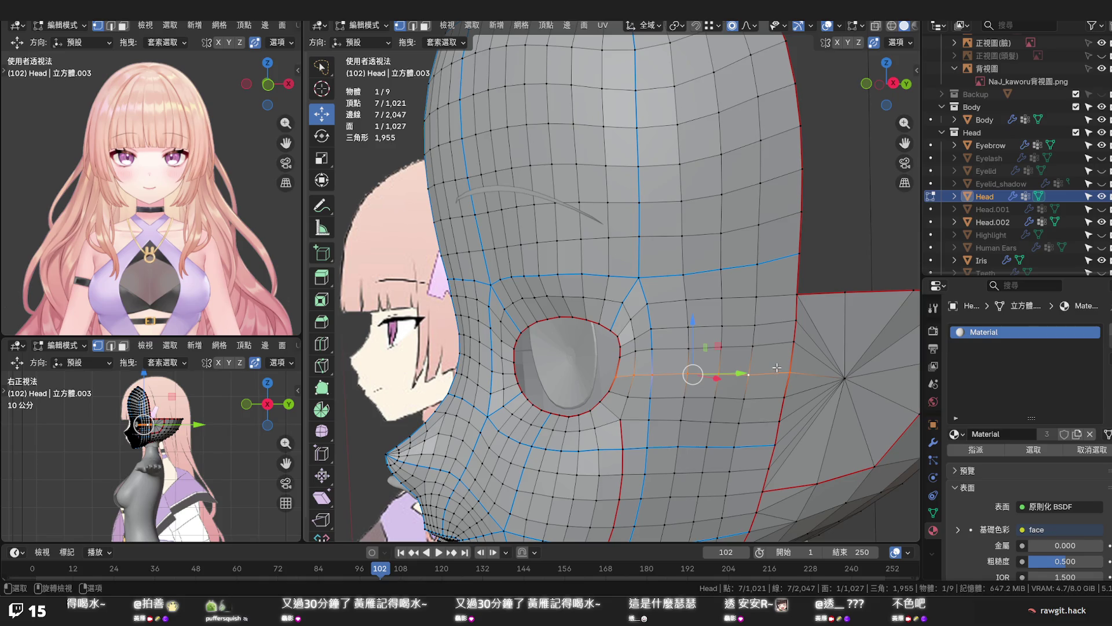
{"action": "key", "text": "ctrl+z"}
{"action": "key", "text": "g"}
{"action": "key", "text": "g"}
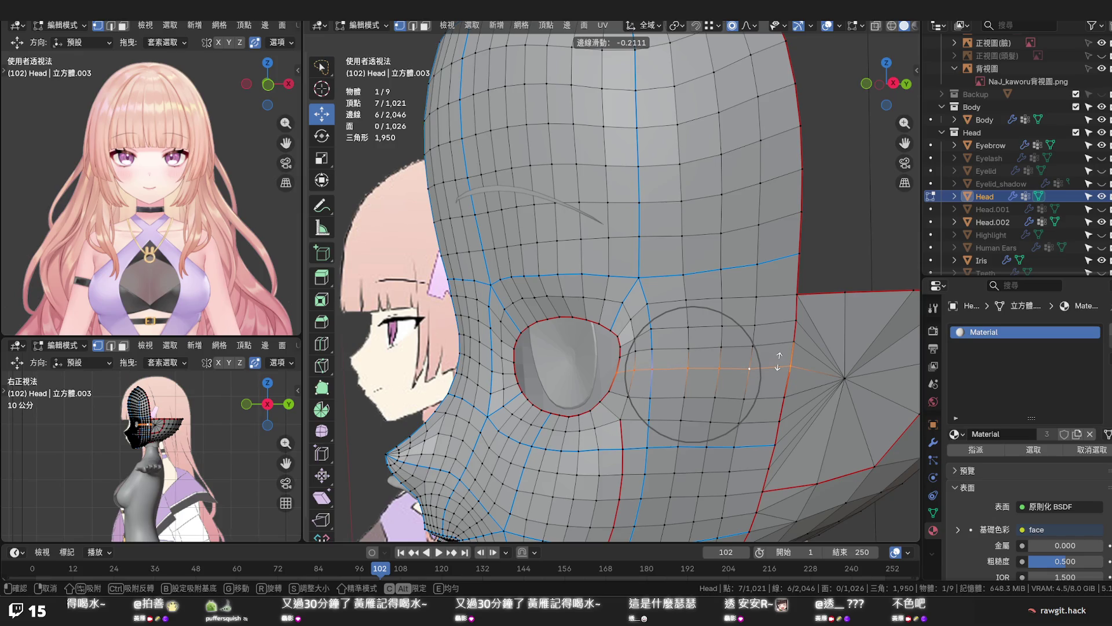
{"action": "left_click", "coordinate": [778, 361]}
{"action": "left_click", "coordinate": [676, 330], "text": "alt"}
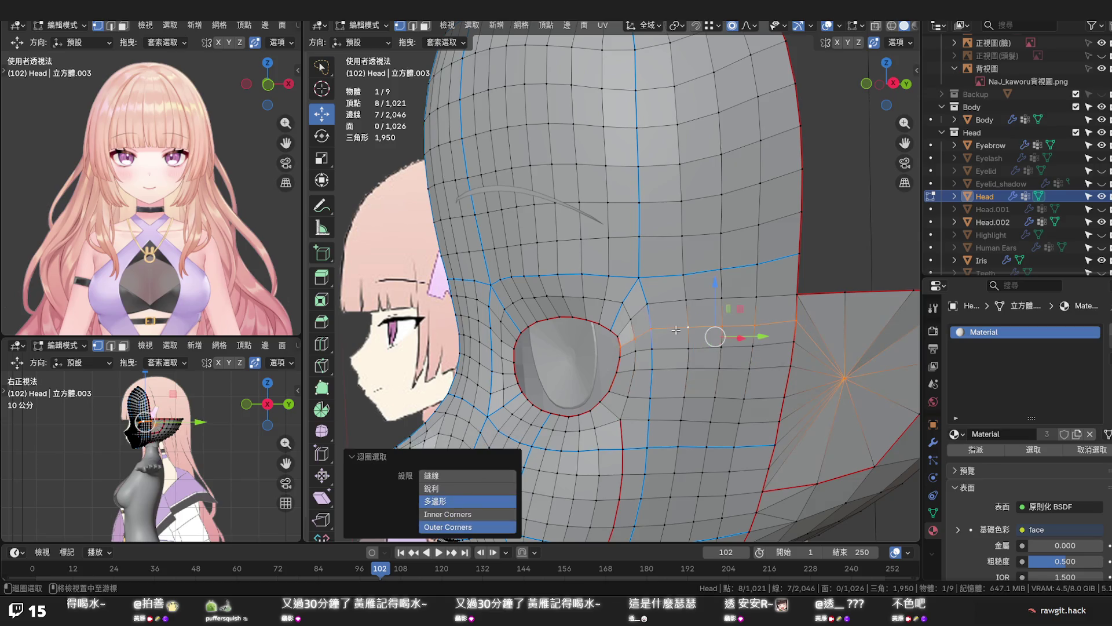
Dissolve the edge loop beside the side opening and reselect the adjacent loop
{"action": "key", "text": "x"}
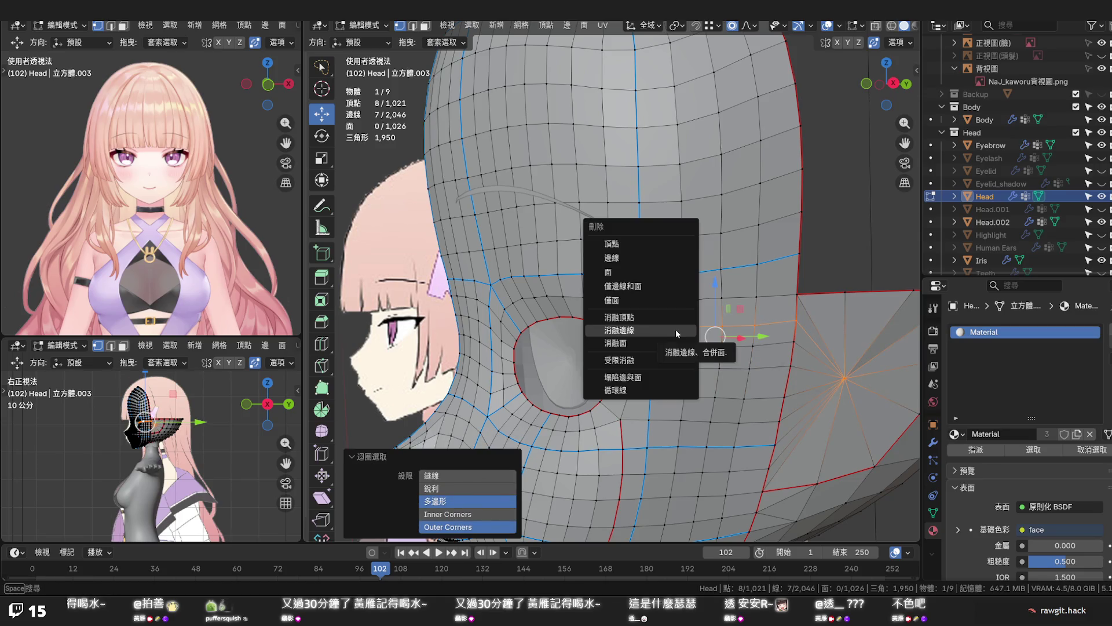
{"action": "left_click", "coordinate": [676, 329]}
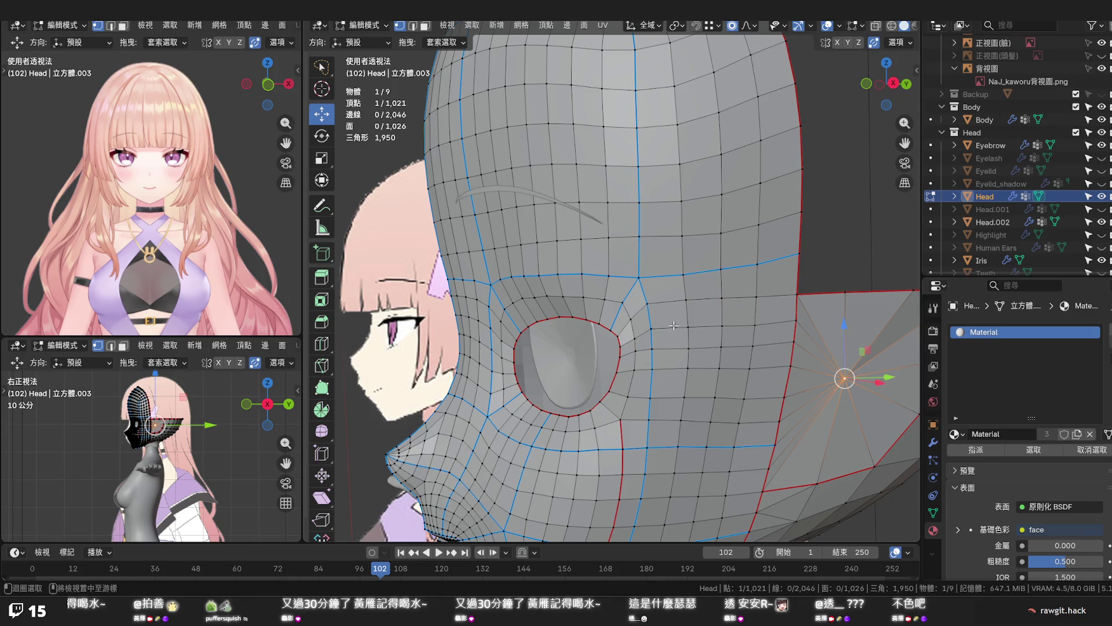
{"action": "left_click", "coordinate": [673, 326], "text": "alt"}
{"action": "mouse_move", "coordinate": [673, 326]}
{"action": "middle_mouse_down"}
{"action": "mouse_move", "coordinate": [716, 336]}
{"action": "mouse_move", "coordinate": [665, 337]}
{"action": "middle_mouse_up"}
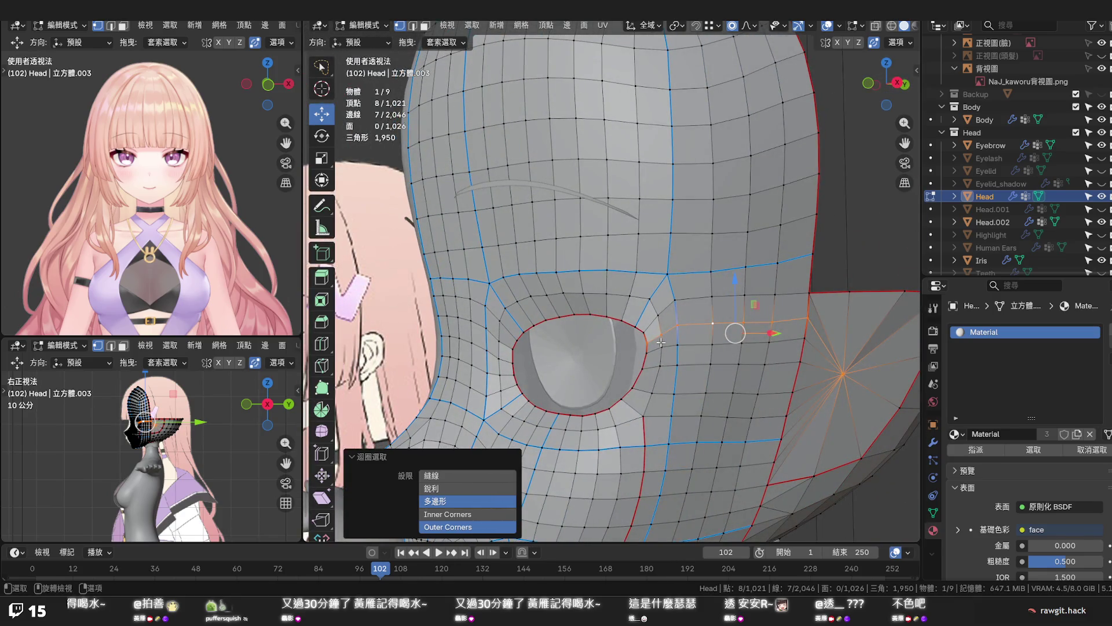
{"action": "left_click", "coordinate": [843, 374]}
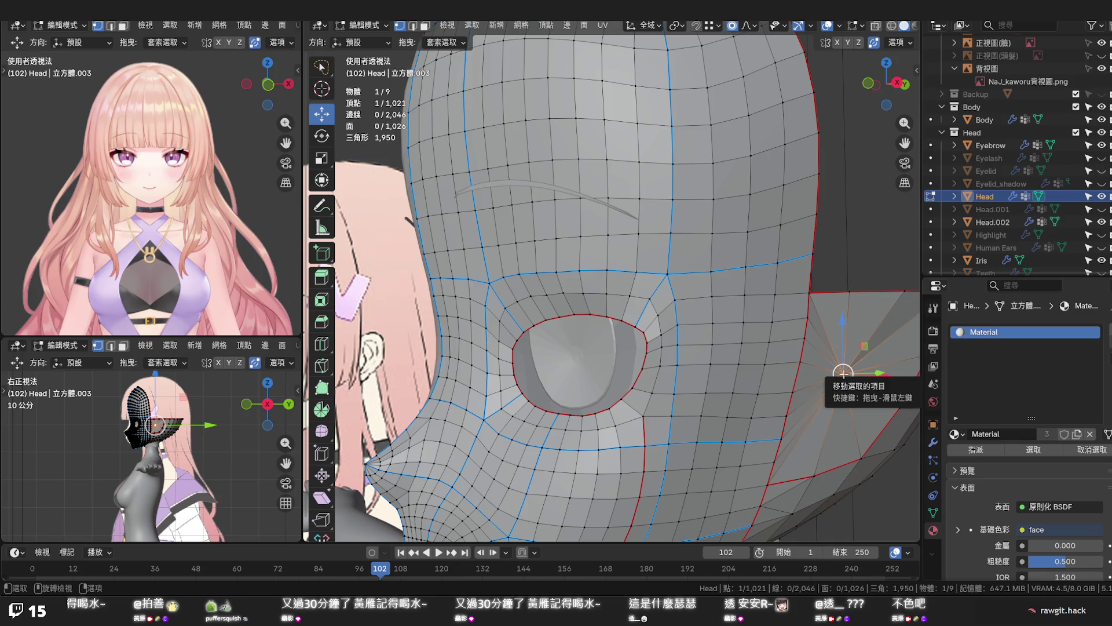
{"action": "key", "text": "ctrl+z"}
{"action": "key", "text": "ctrl+z"}
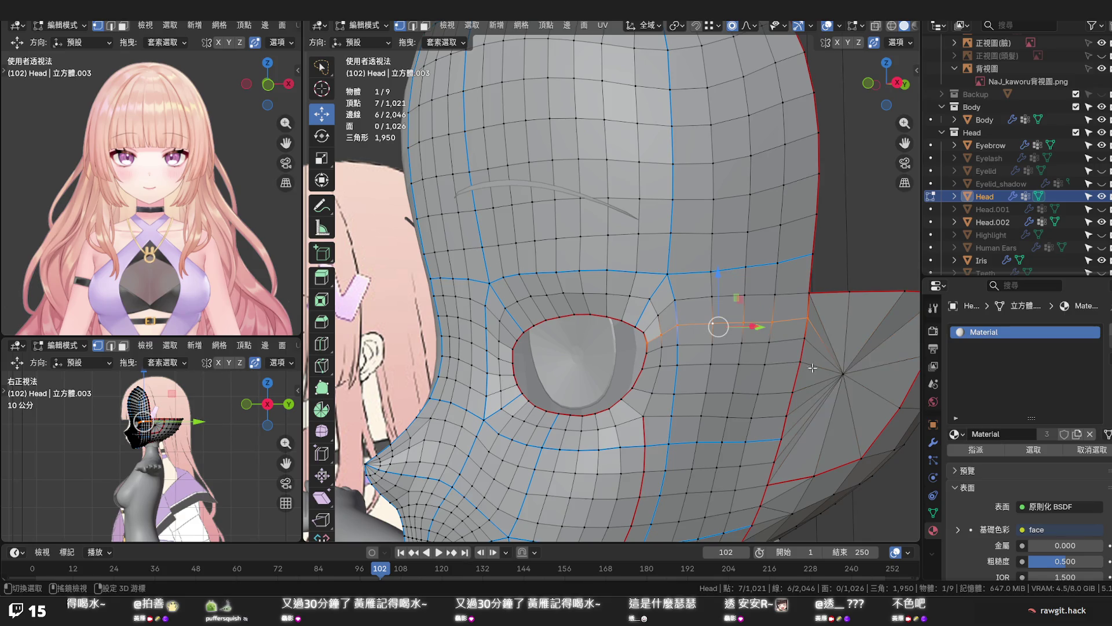
Dissolve the selected edges, connect the two vertices with J, and reveal hidden geometry
{"action": "key", "text": "x"}
{"action": "left_click", "coordinate": [744, 358]}
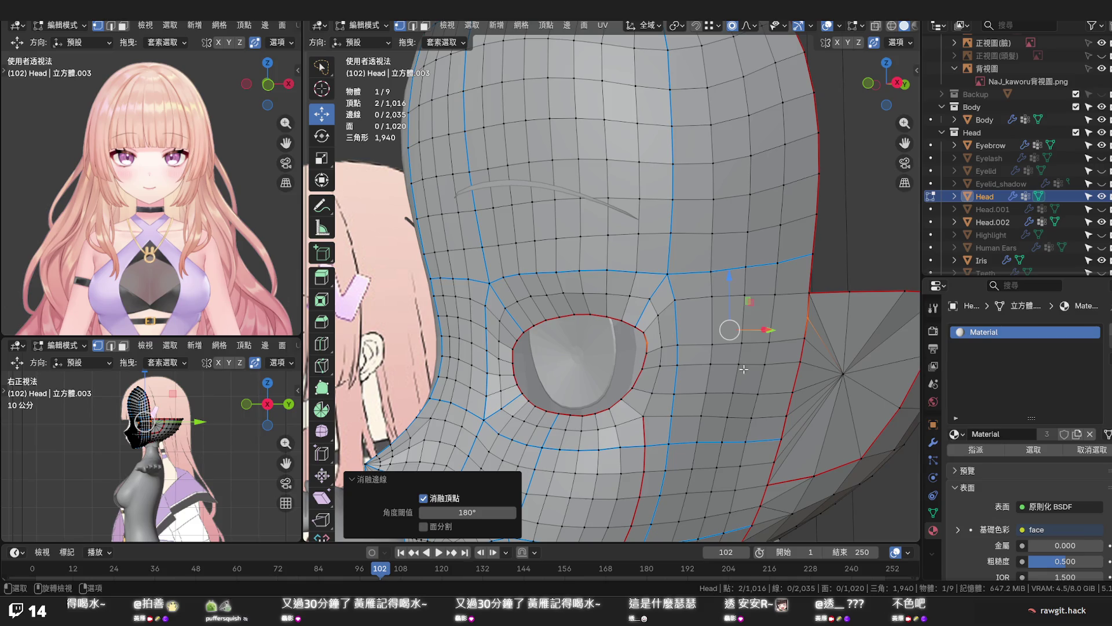
{"action": "key", "text": "j"}
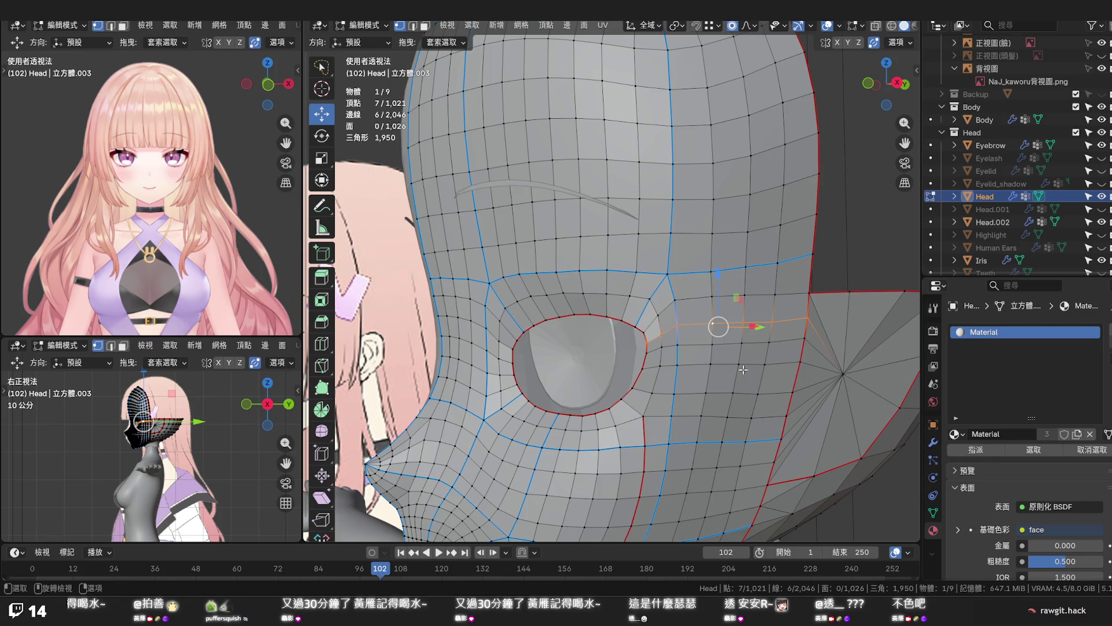
{"action": "key", "text": "alt+h"}
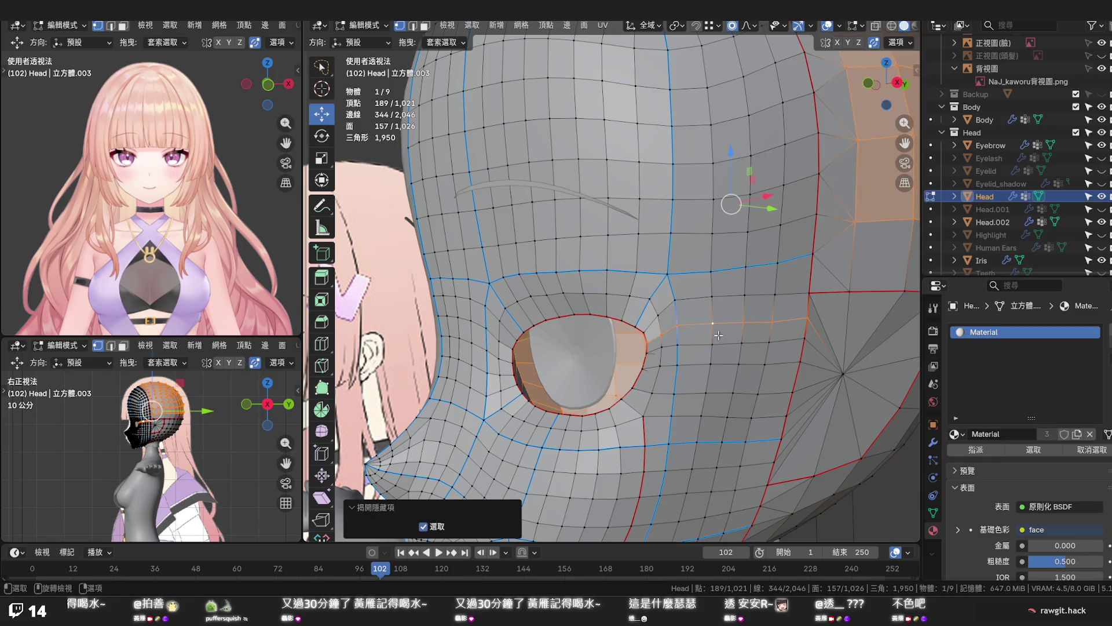
Edge-slide the horizontal loops beside the eye corner to even their spacing
{"action": "left_click", "coordinate": [720, 324], "text": "alt"}
{"action": "mouse_move", "coordinate": [717, 323]}
{"action": "middle_mouse_down"}
{"action": "mouse_move", "coordinate": [596, 373]}
{"action": "mouse_move", "coordinate": [660, 381]}
{"action": "mouse_move", "coordinate": [662, 360]}
{"action": "middle_mouse_up"}
{"action": "left_click", "coordinate": [672, 346], "text": "alt"}
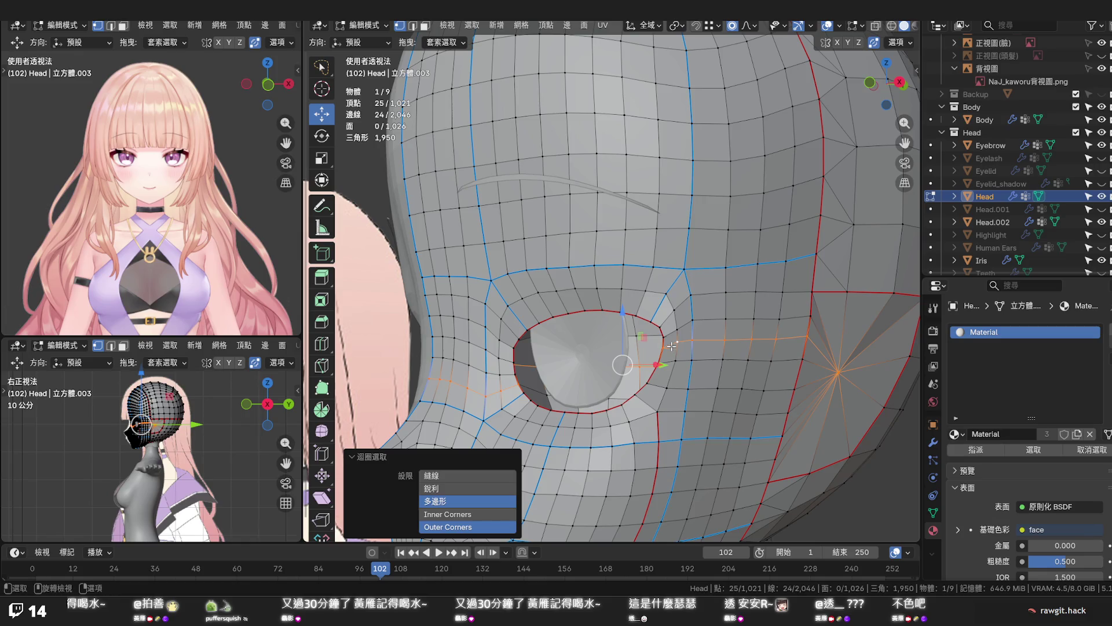
{"action": "key", "text": "g"}
{"action": "key", "text": "g"}
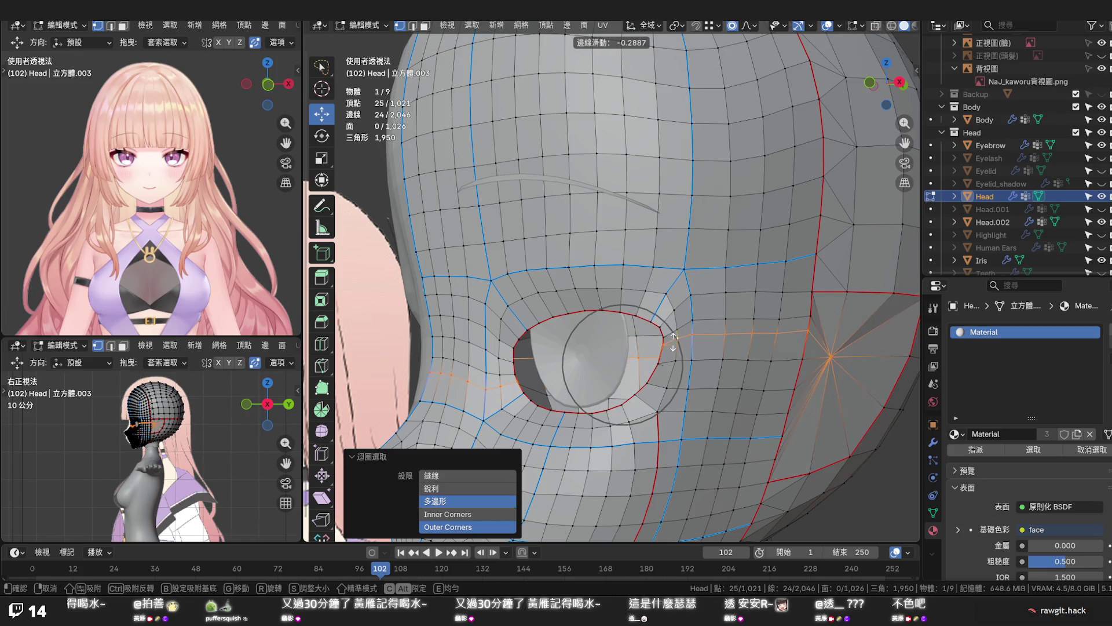
{"action": "left_click", "coordinate": [684, 343]}
{"action": "left_click", "coordinate": [840, 371], "text": "shift"}
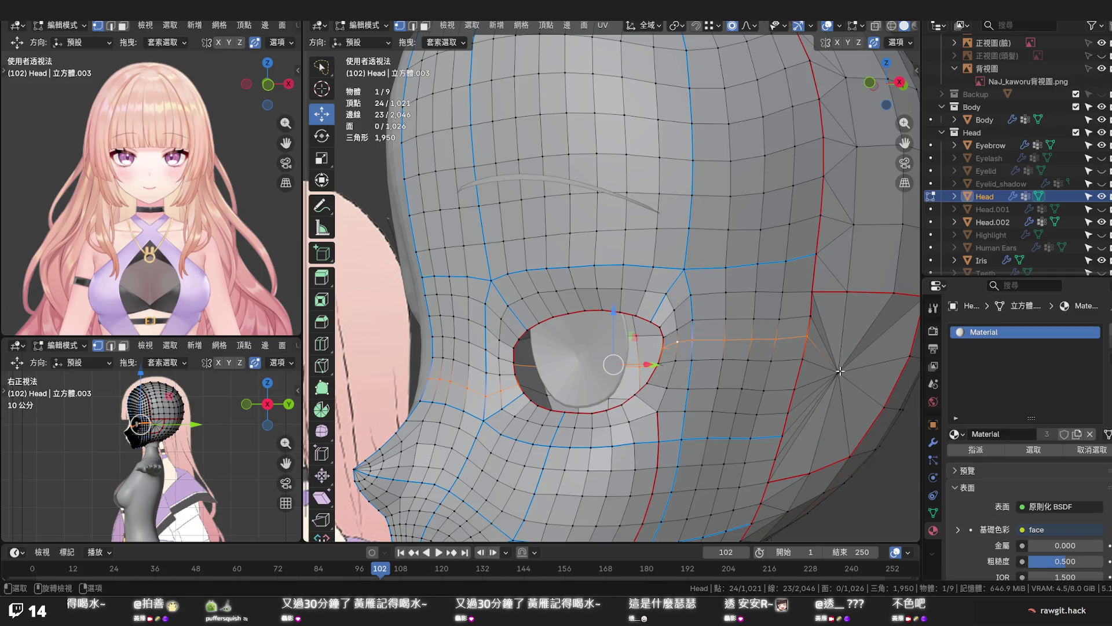
{"action": "key", "text": "g"}
{"action": "key", "text": "g"}
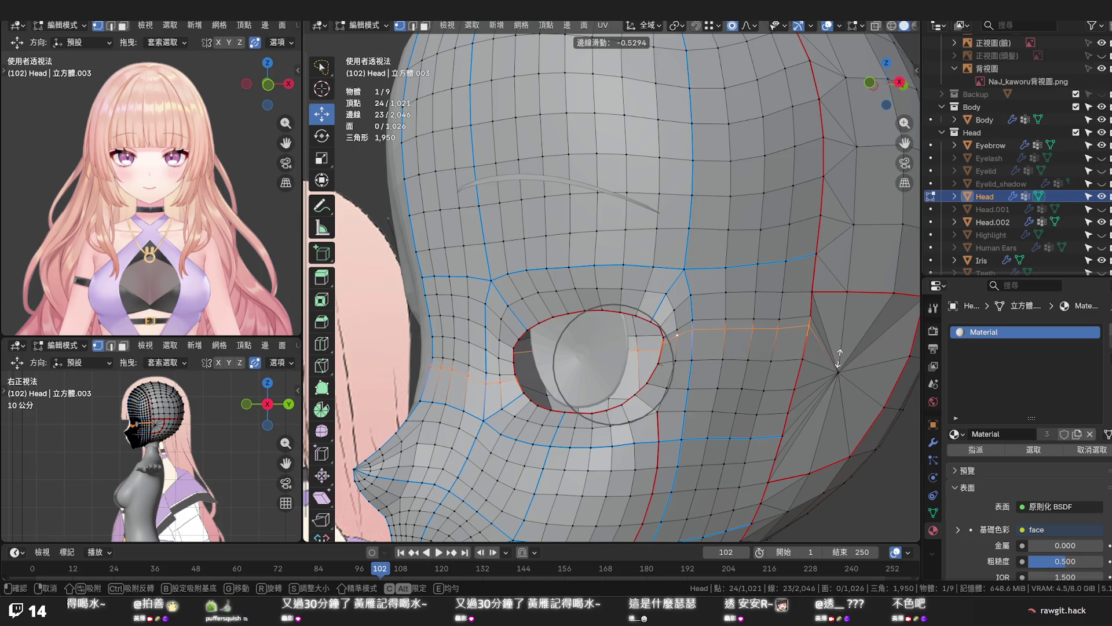
{"action": "left_click", "coordinate": [839, 358]}
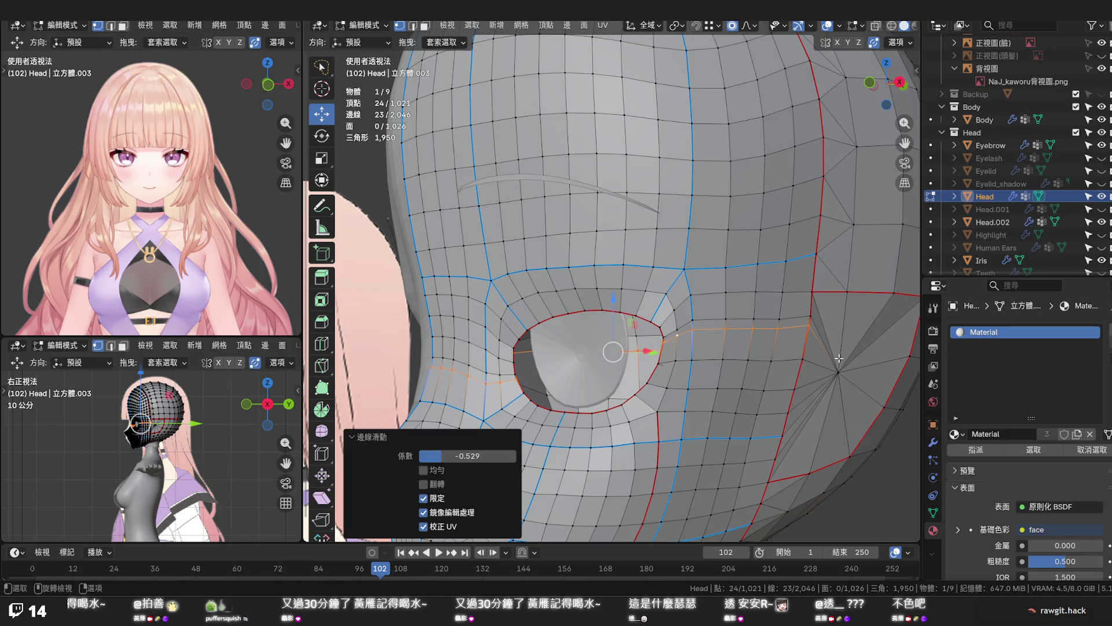
Select the loop from the eye corner to the star pole and dissolve its edges
{"action": "left_click", "coordinate": [795, 360], "text": "alt"}
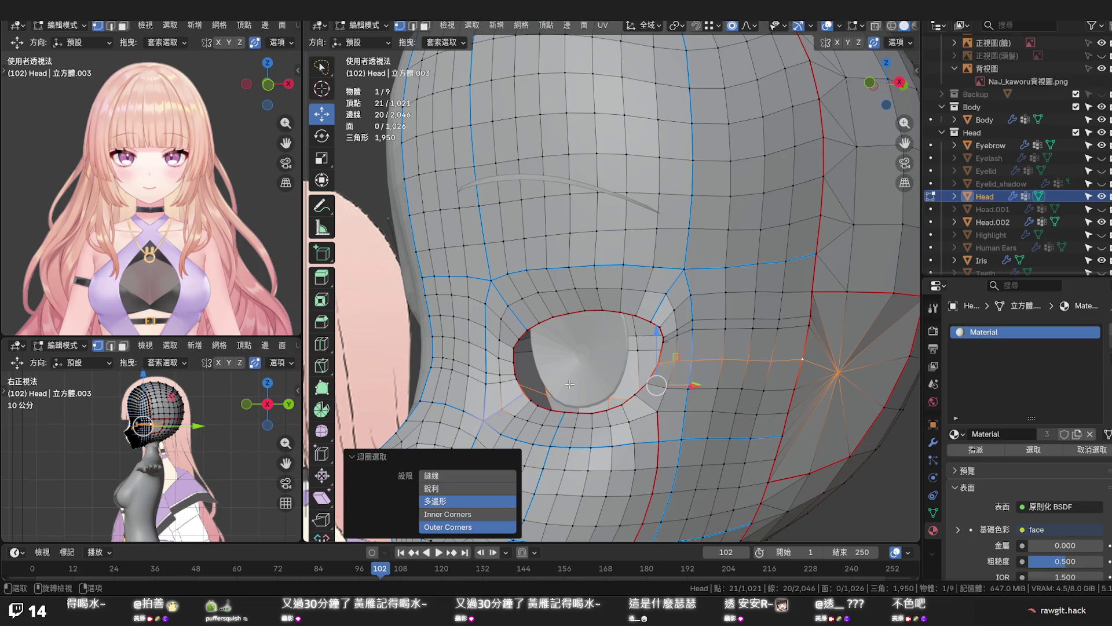
{"action": "left_click", "coordinate": [524, 394], "text": "shift"}
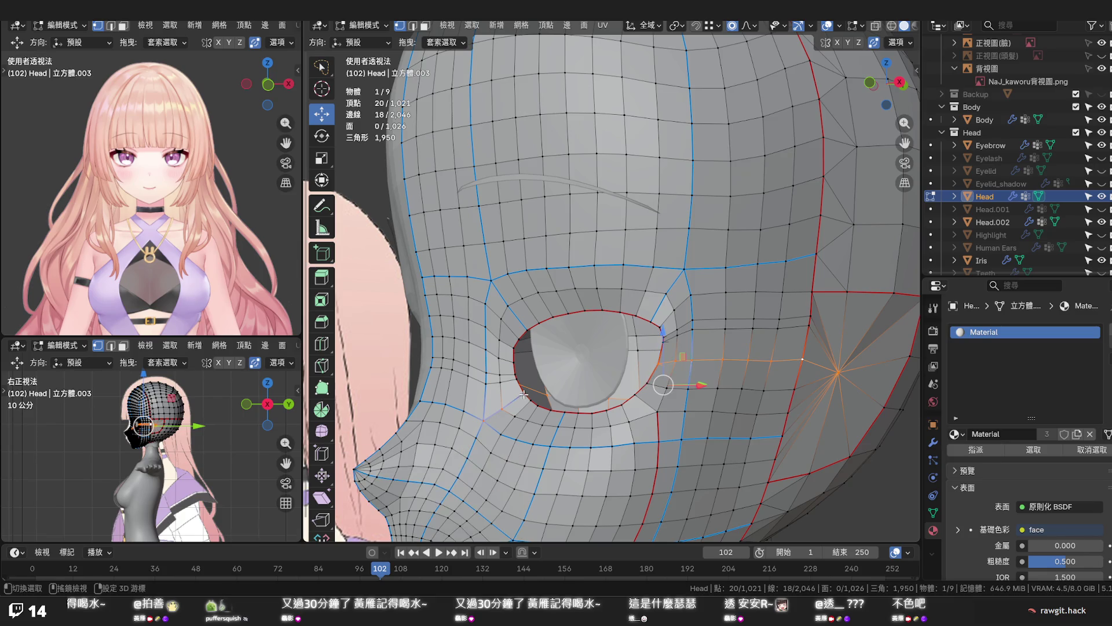
{"action": "left_click", "coordinate": [500, 410], "text": "shift"}
{"action": "left_click", "coordinate": [482, 421], "text": "shift"}
{"action": "left_click", "coordinate": [523, 392], "text": "shift"}
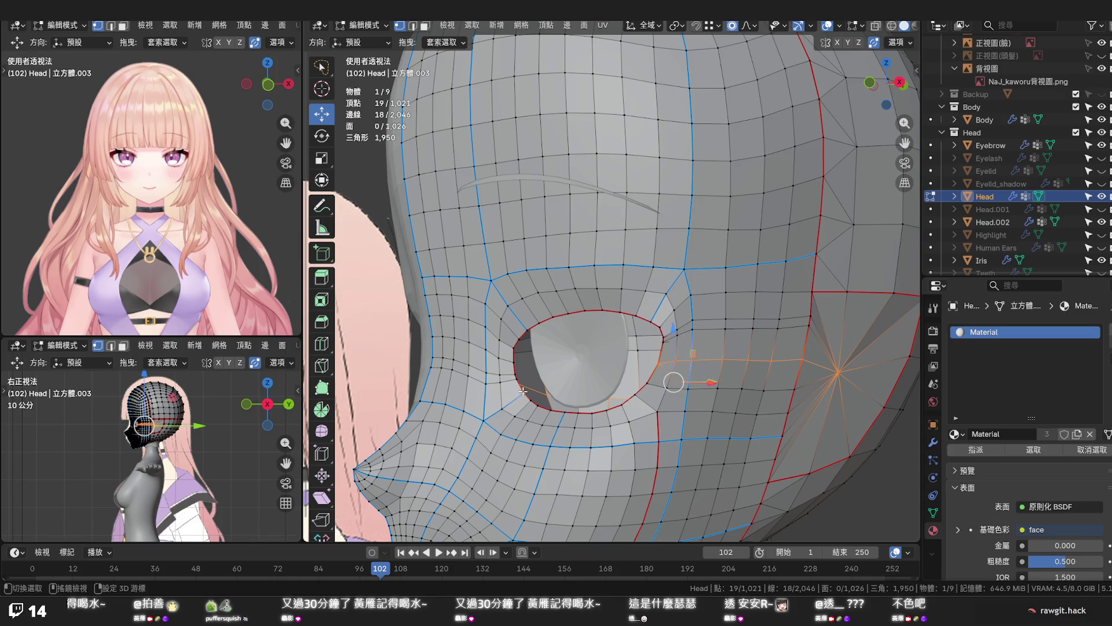
{"action": "left_click", "coordinate": [523, 392], "text": "shift"}
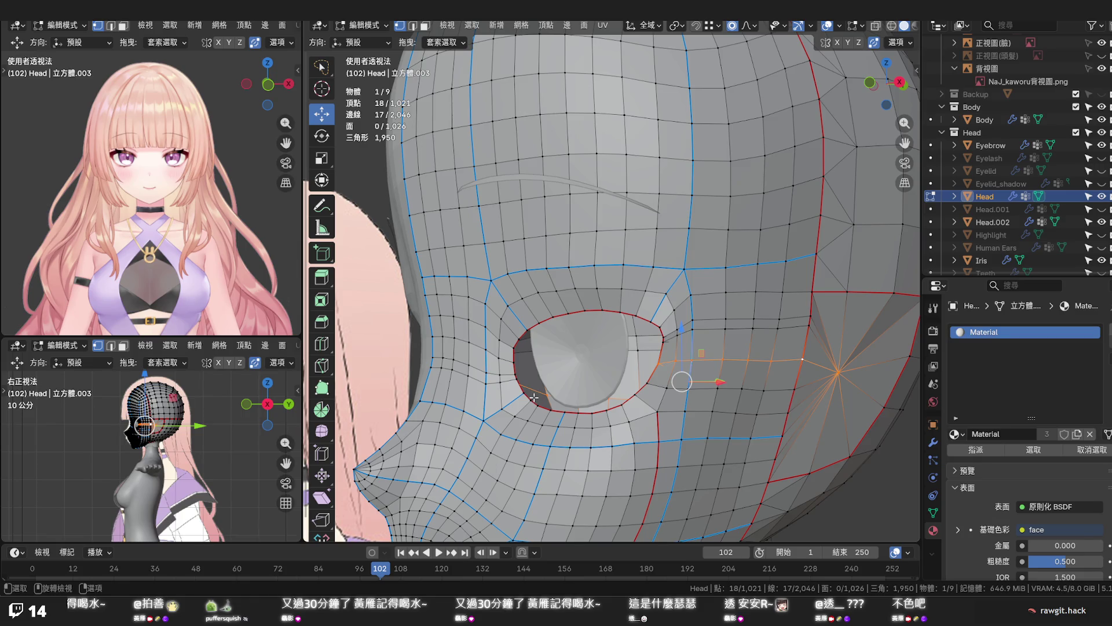
{"action": "left_click", "coordinate": [681, 327], "text": "alt"}
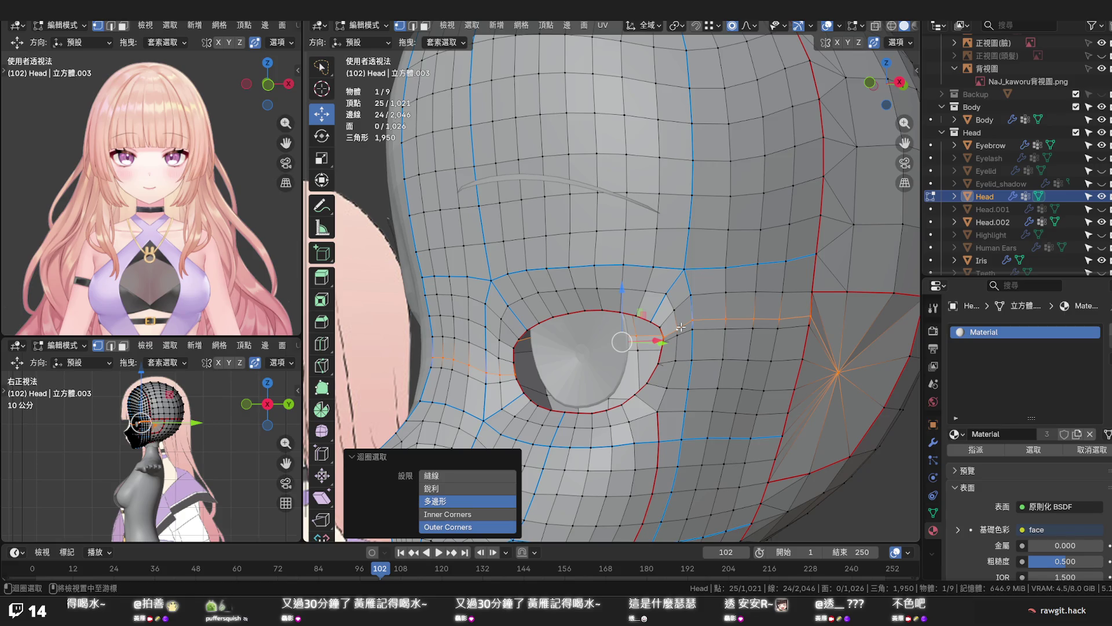
{"action": "left_click", "coordinate": [838, 371], "text": "shift"}
{"action": "key", "text": "x"}
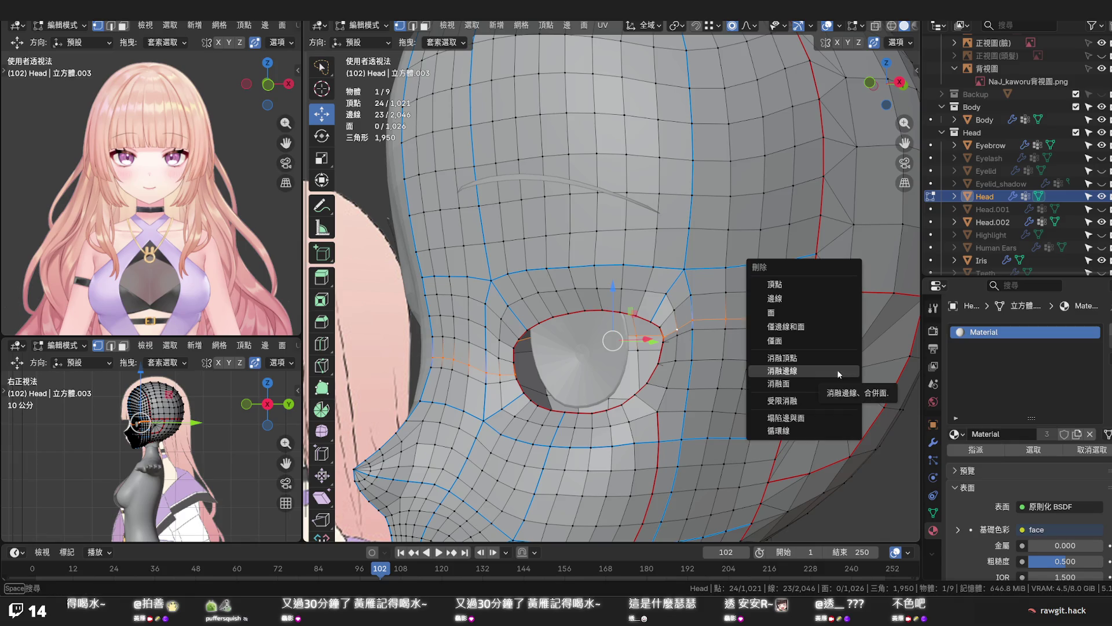
{"action": "left_click", "coordinate": [837, 370]}
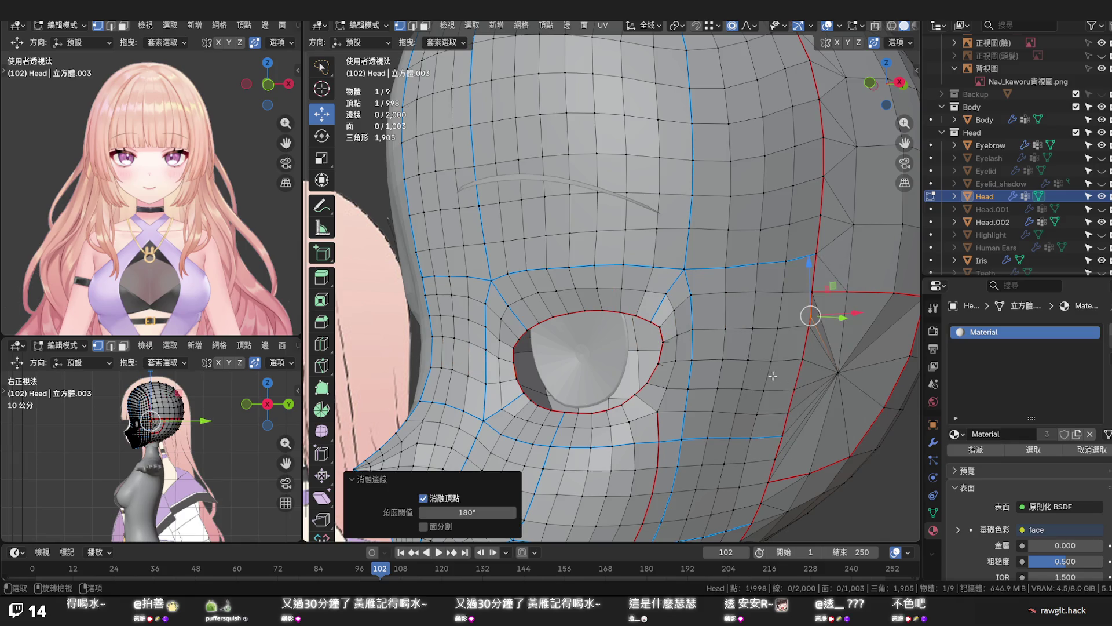
Dissolve the edge between two selected vertices beside the eye
{"action": "middle_click_drag", "start_coordinate": [724, 374], "coordinate": [723, 371]}
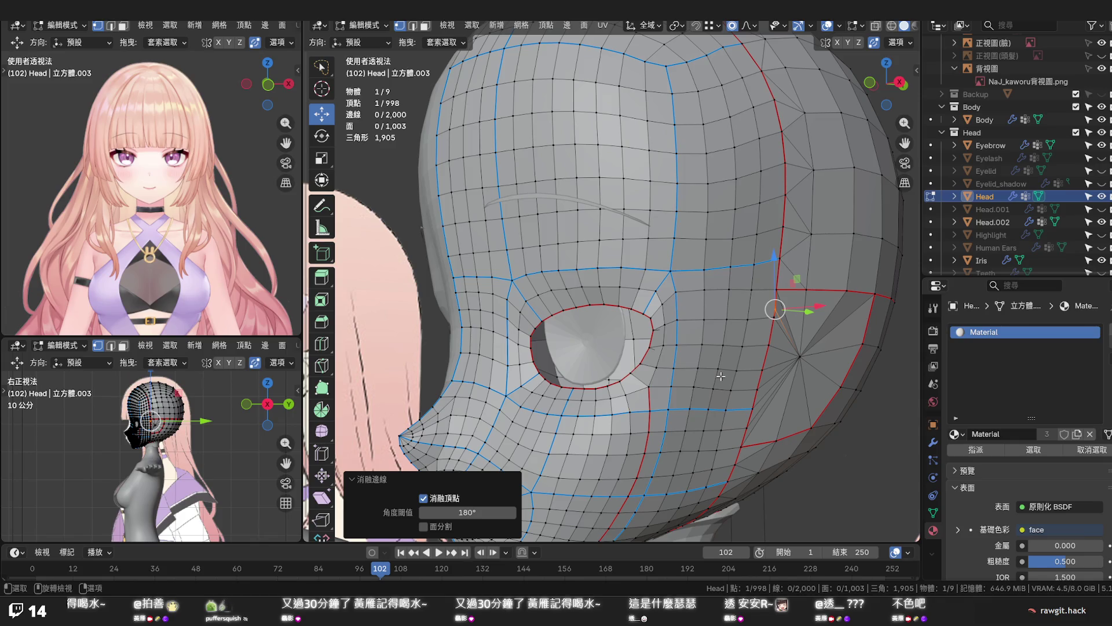
{"action": "key", "text": "KP_0"}
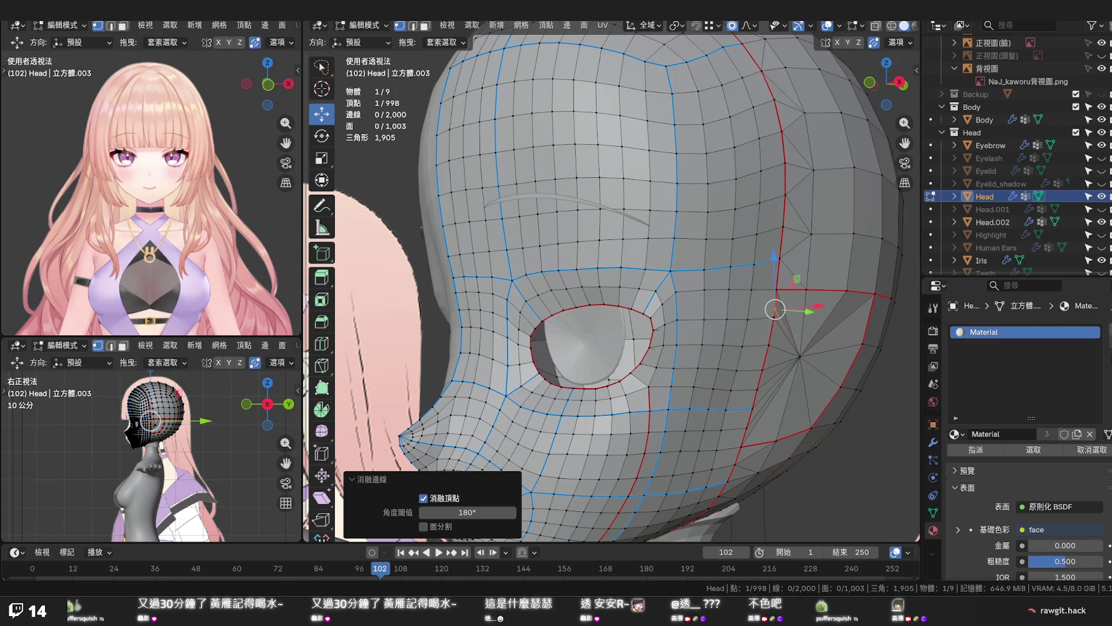
{"action": "middle_click_drag", "start_coordinate": [753, 331], "coordinate": [655, 346]}
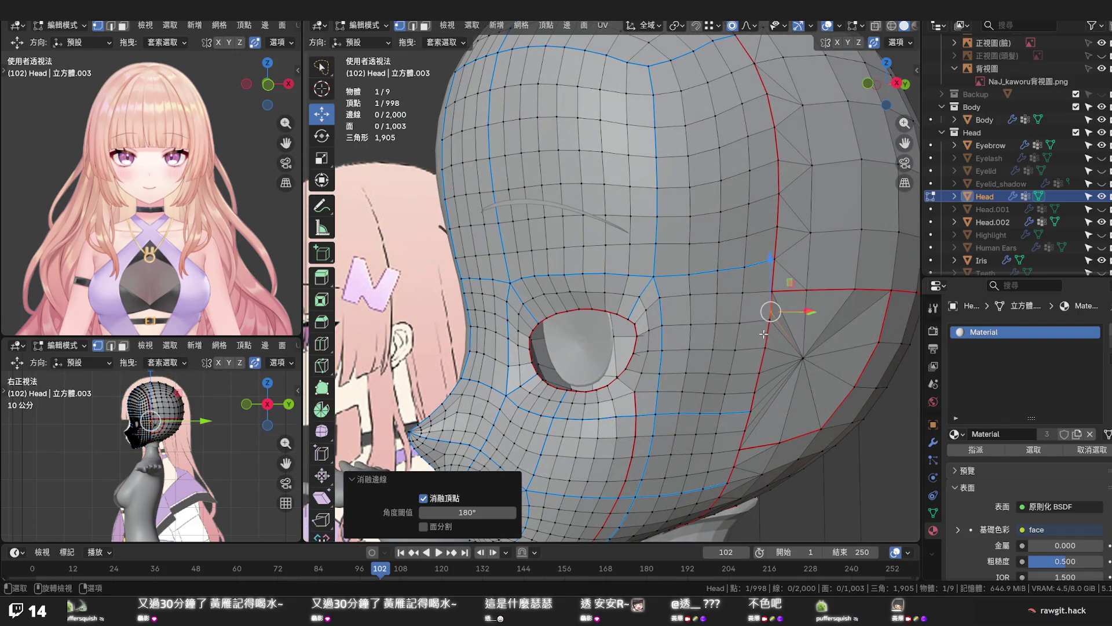
{"action": "left_click", "coordinate": [803, 359], "text": "shift"}
{"action": "key", "text": "x"}
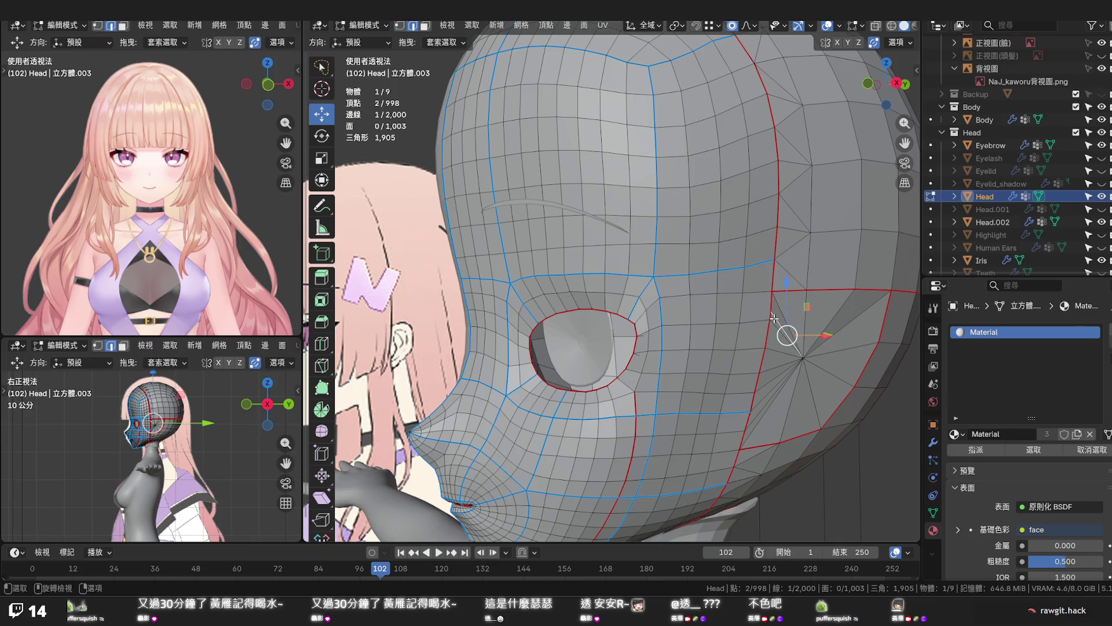
{"action": "left_click", "coordinate": [776, 320]}
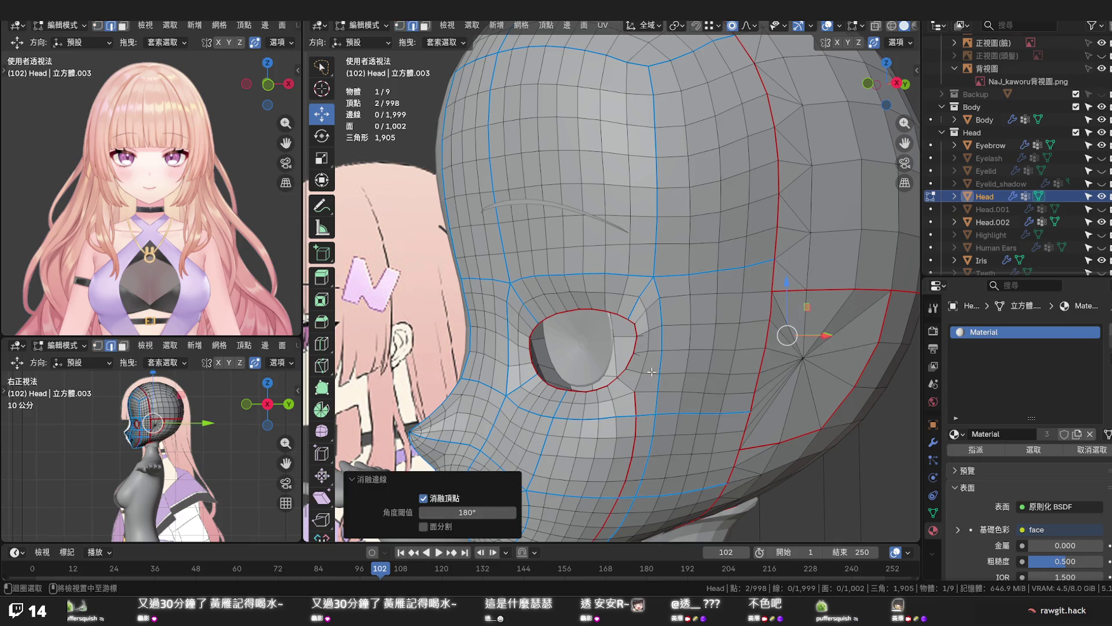
Edge-slide the loop below the eye, trimmed of its end vertex, into an even position
{"action": "left_click", "coordinate": [652, 372], "text": "alt"}
{"action": "mouse_move", "coordinate": [651, 372]}
{"action": "middle_mouse_down"}
{"action": "mouse_move", "coordinate": [792, 385]}
{"action": "mouse_move", "coordinate": [702, 394]}
{"action": "mouse_move", "coordinate": [753, 403]}
{"action": "mouse_move", "coordinate": [649, 380]}
{"action": "middle_mouse_up"}
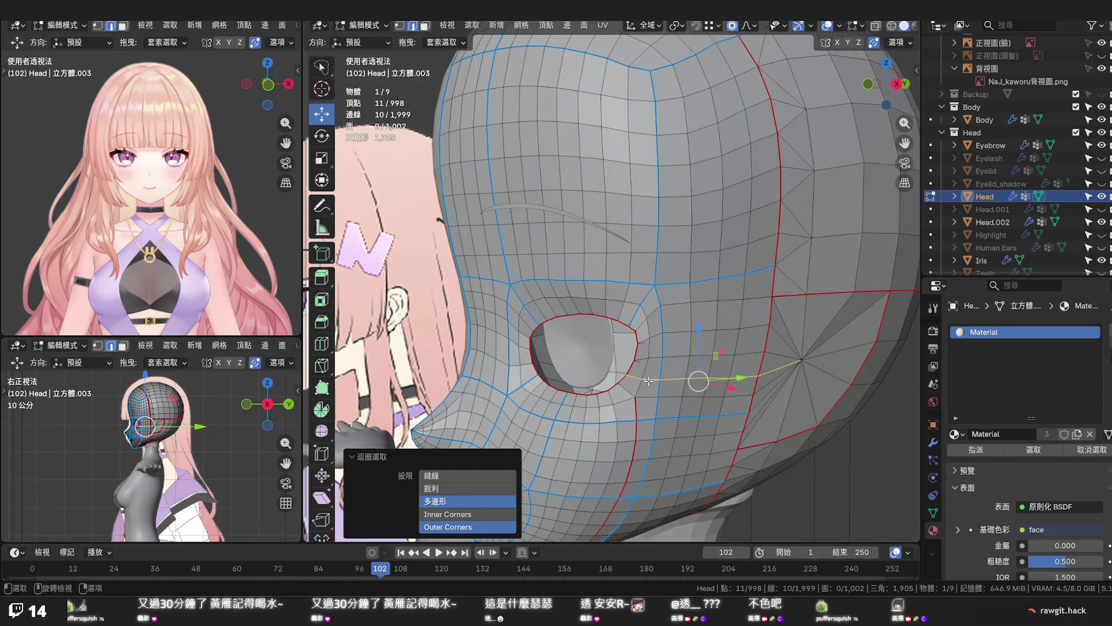
{"action": "key", "text": "g"}
{"action": "key", "text": "g"}
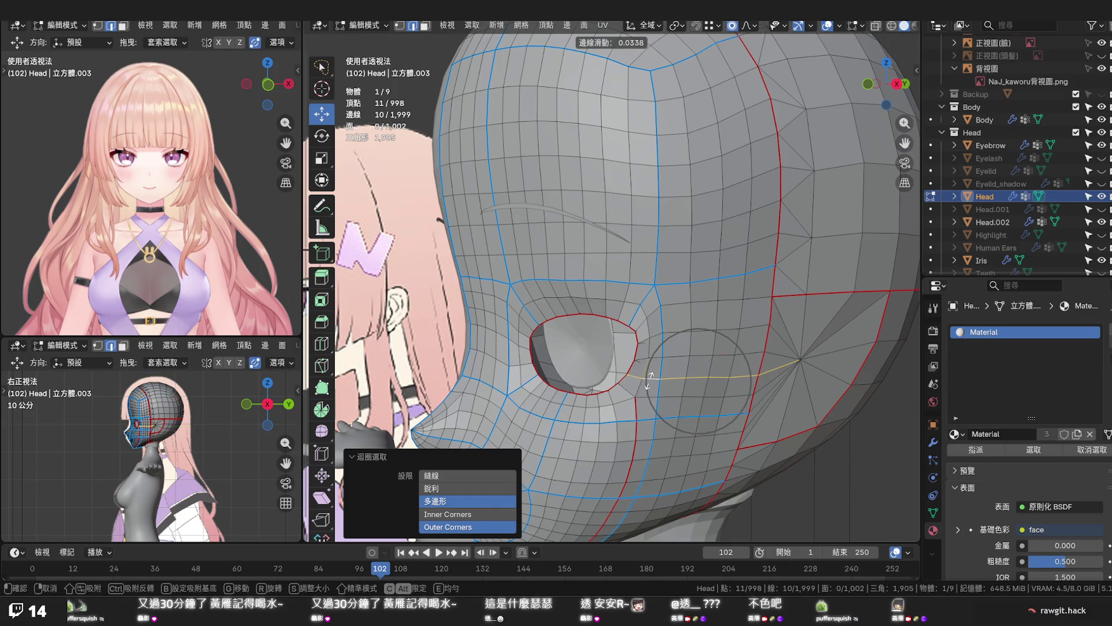
{"action": "left_click", "coordinate": [653, 377]}
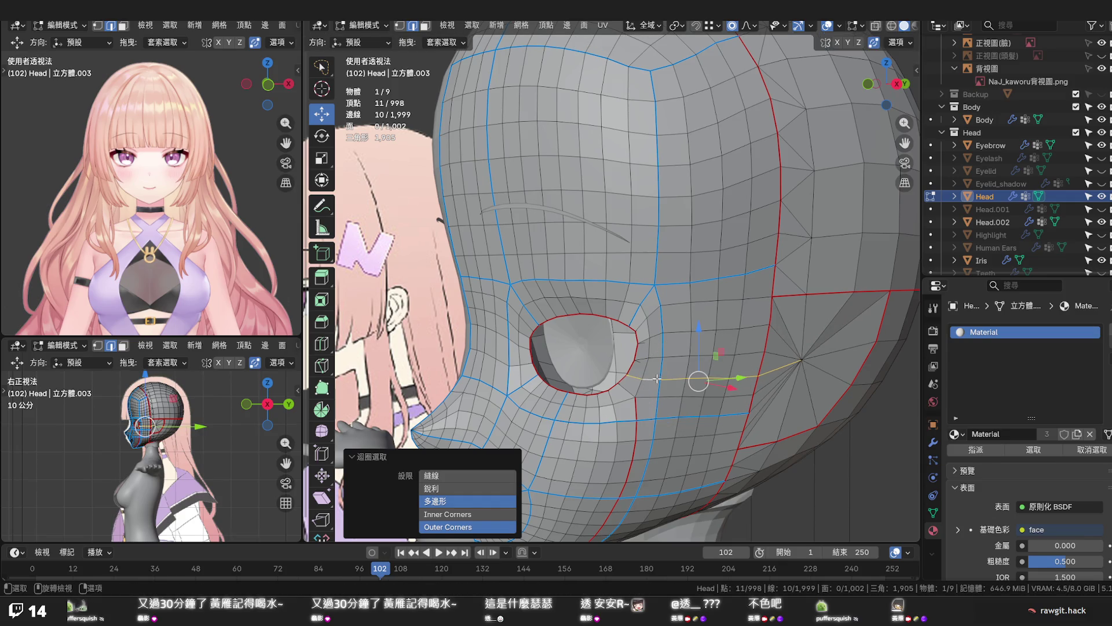
{"action": "left_click", "coordinate": [791, 364], "text": "shift"}
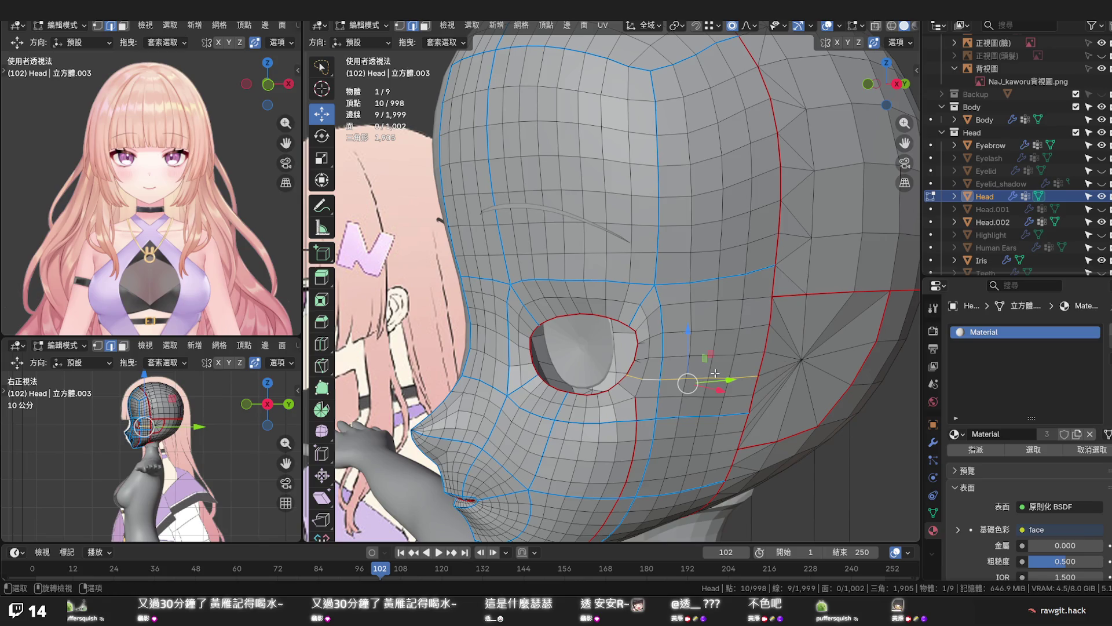
{"action": "key", "text": "g"}
{"action": "key", "text": "g"}
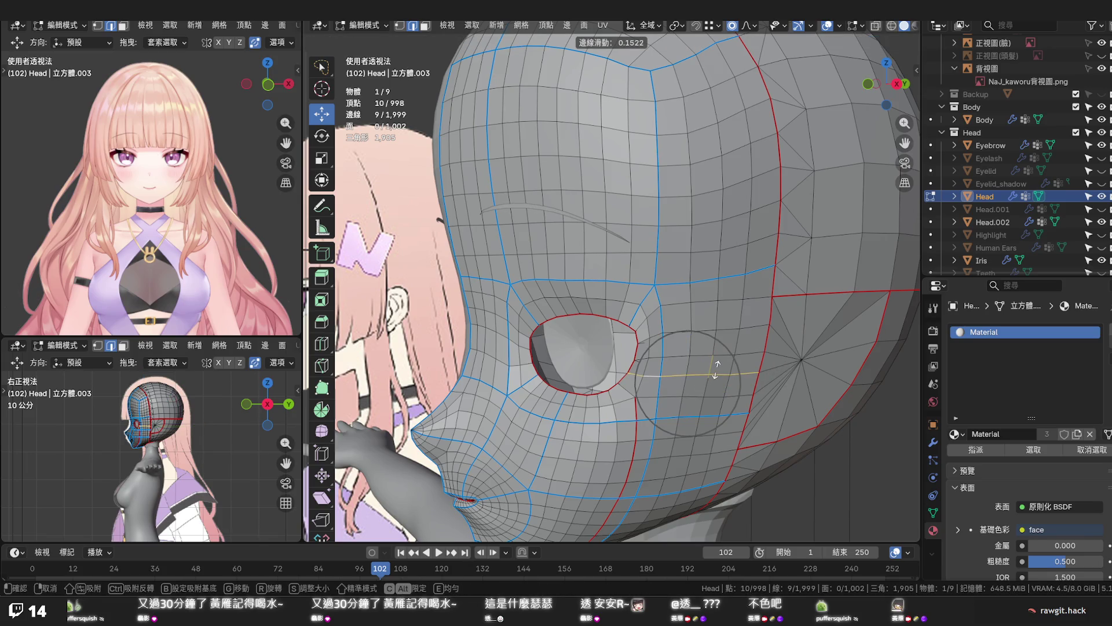
{"action": "left_click", "coordinate": [716, 368]}
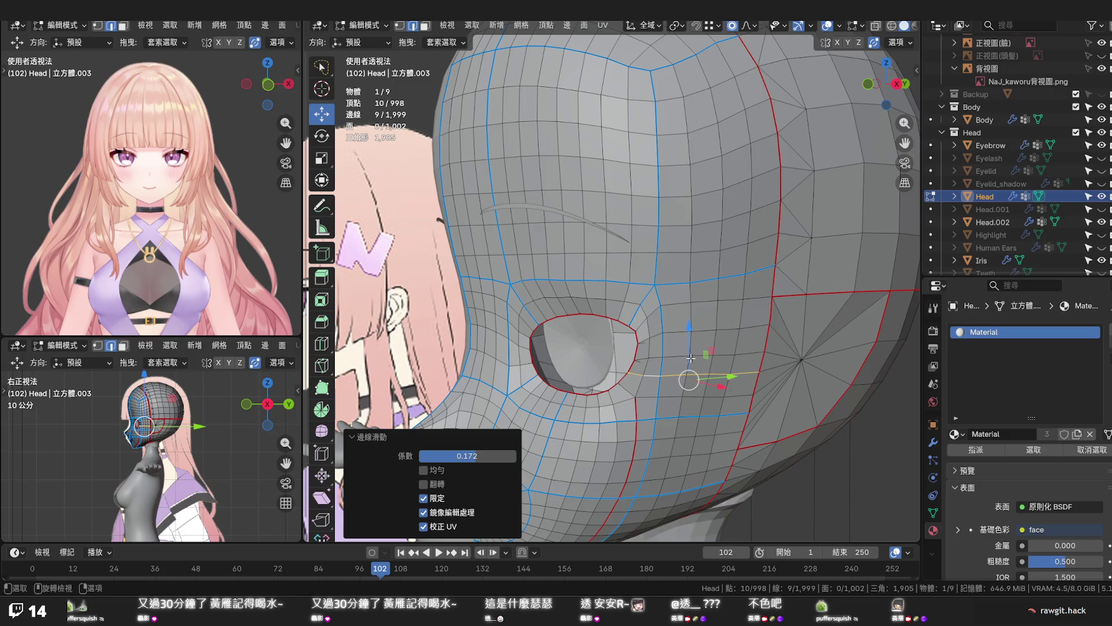
Edge-slide the two shortest-path edge runs from the eye toward the temple into even spacing
{"action": "left_click", "coordinate": [680, 355], "text": "alt"}
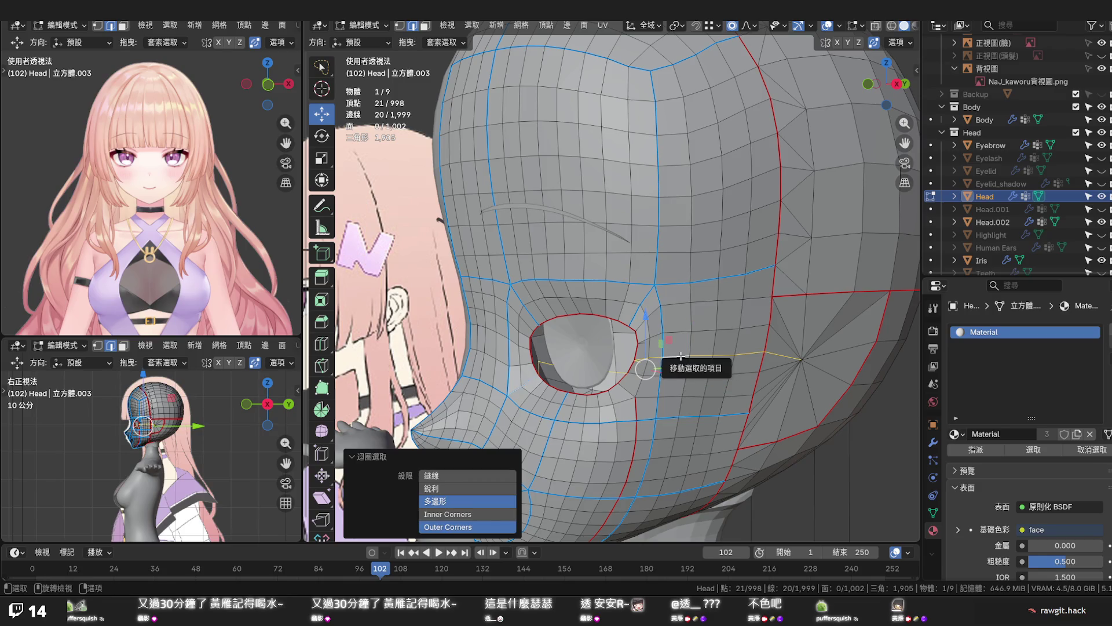
{"action": "left_click", "coordinate": [643, 359]}
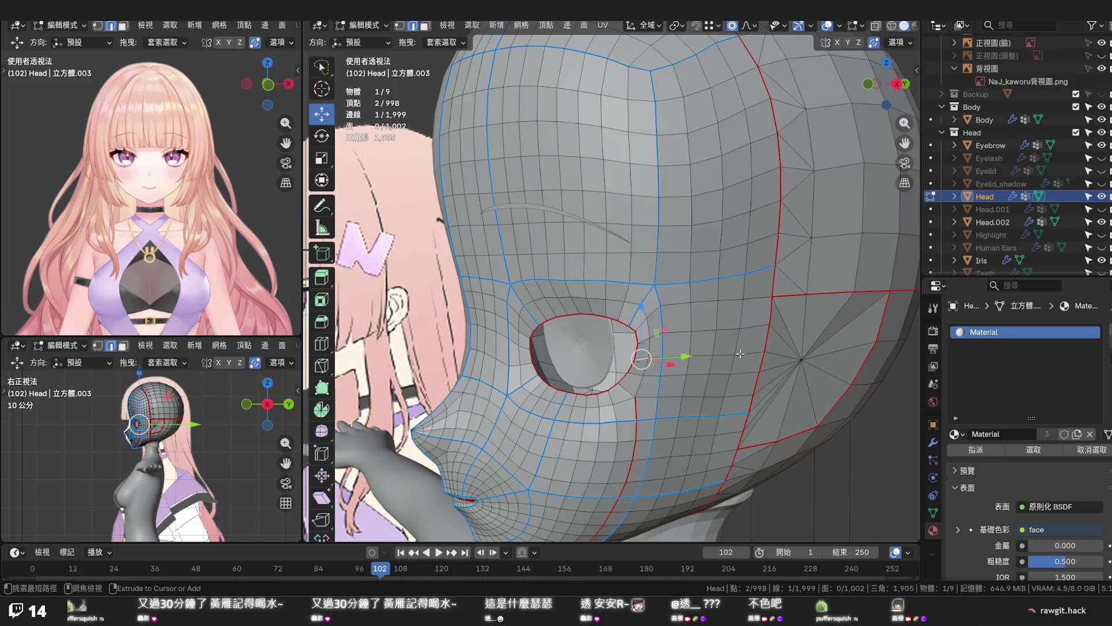
{"action": "left_click", "coordinate": [739, 354], "text": "ctrl"}
{"action": "key", "text": "g"}
{"action": "key", "text": "g"}
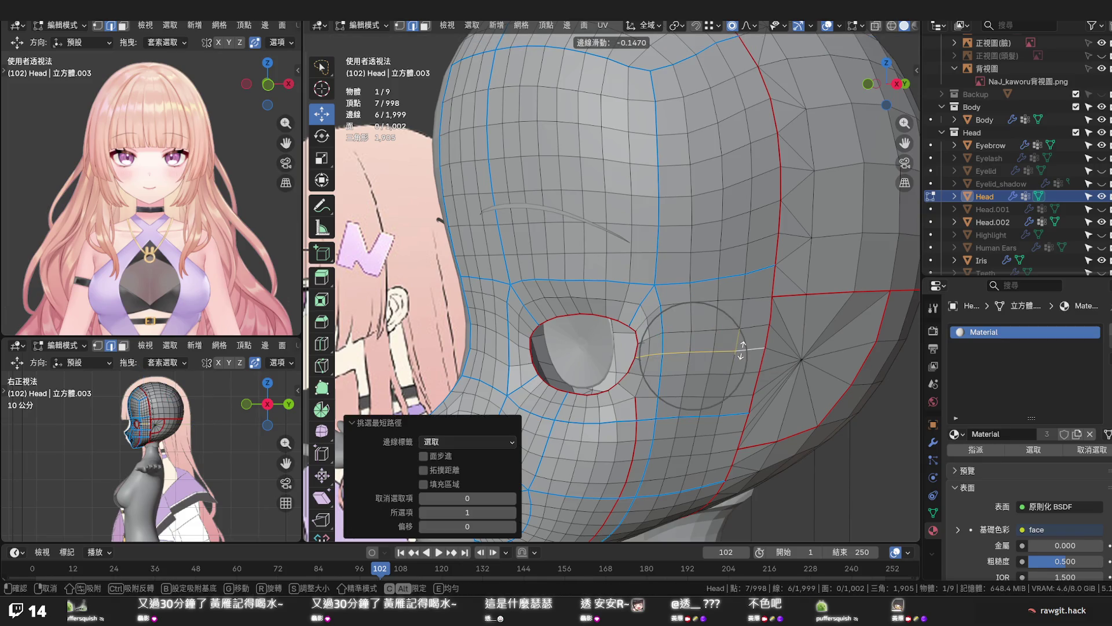
{"action": "left_click", "coordinate": [741, 350]}
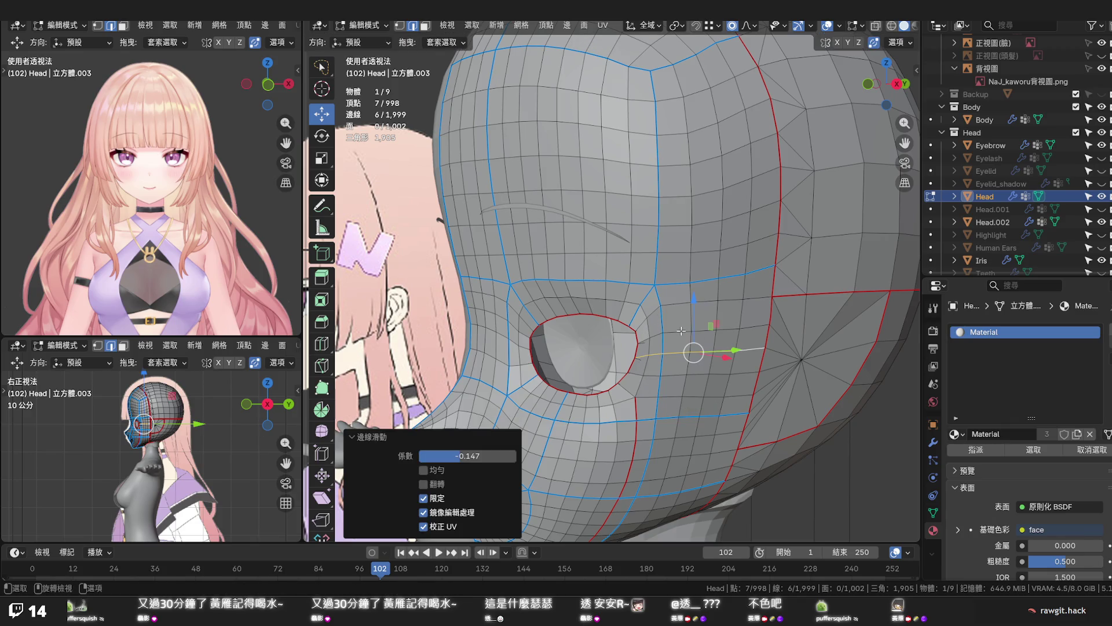
{"action": "left_click", "coordinate": [646, 339]}
{"action": "left_click", "coordinate": [752, 326], "text": "shift"}
{"action": "left_click", "coordinate": [753, 329], "text": "ctrl"}
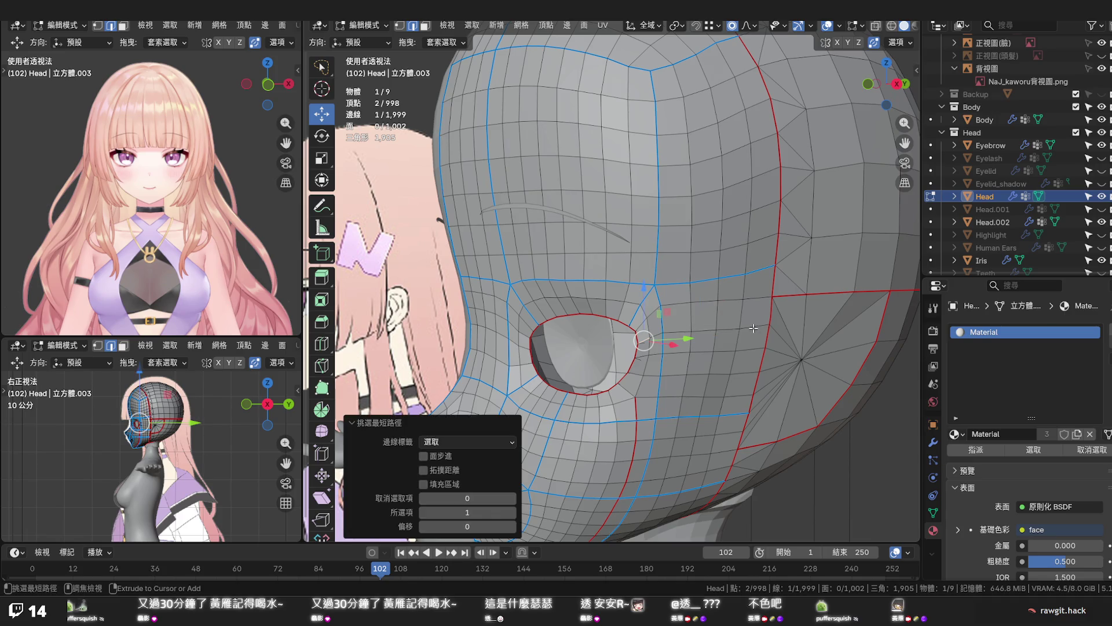
{"action": "key", "text": "g"}
{"action": "key", "text": "g"}
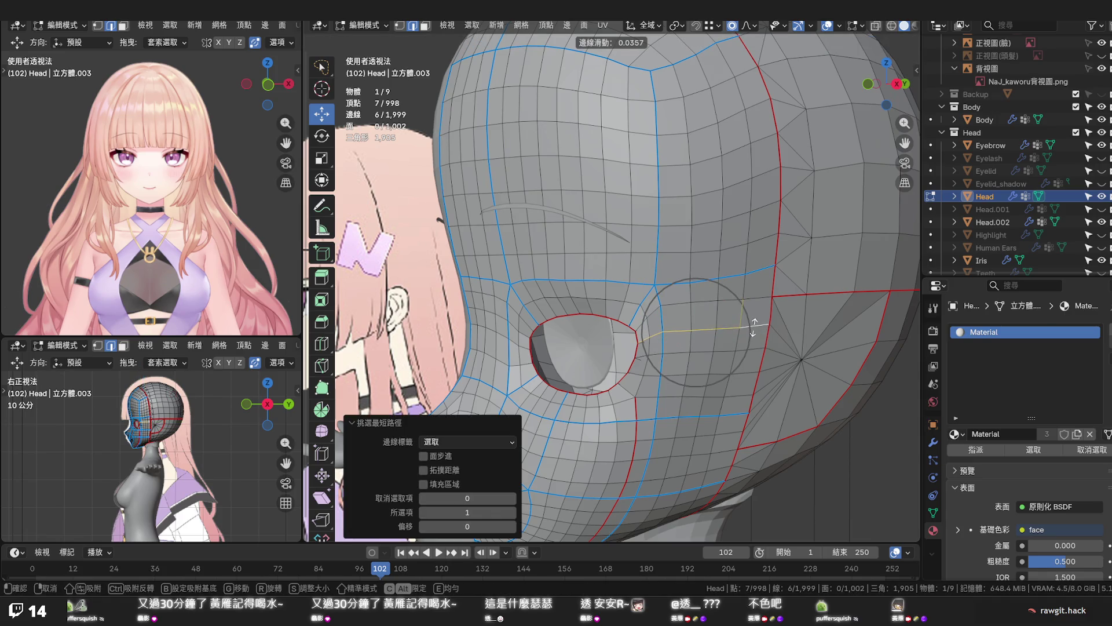
{"action": "left_click", "coordinate": [753, 326]}
{"action": "left_click", "coordinate": [717, 374]}
{"action": "mouse_move", "coordinate": [717, 376]}
{"action": "middle_mouse_down"}
{"action": "mouse_move", "coordinate": [793, 412]}
{"action": "mouse_move", "coordinate": [593, 405]}
{"action": "mouse_move", "coordinate": [724, 383]}
{"action": "middle_mouse_up"}
{"action": "scroll", "coordinate": [593, 405], "scroll_direction": "down", "scroll_amount": 2}
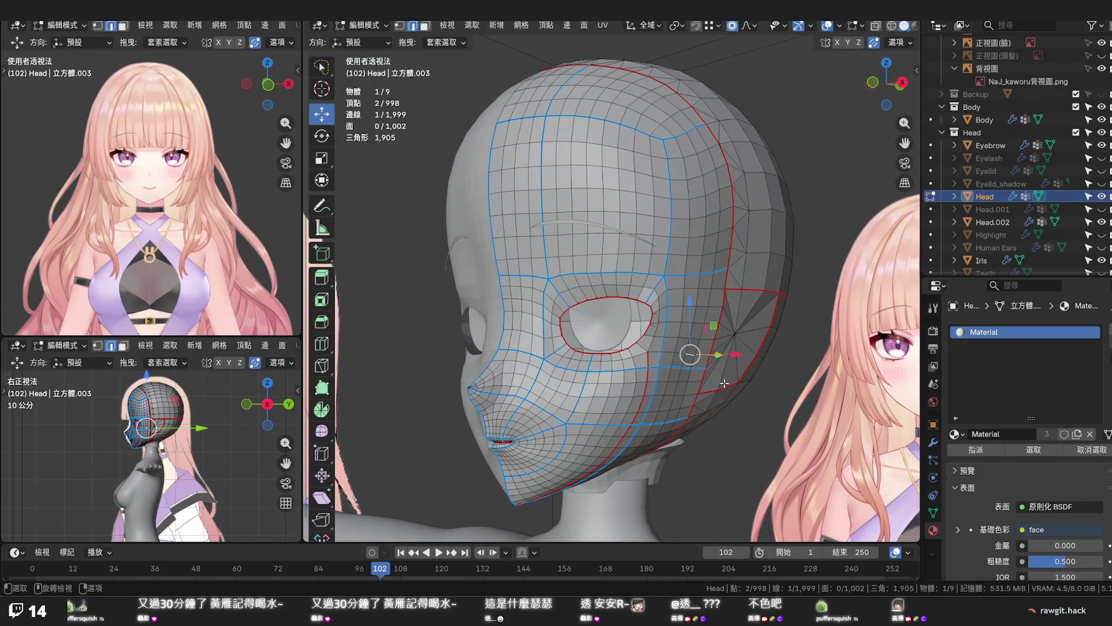
Show the eyelashes again and compare the front view with the reference in X-ray
{"action": "key", "text": "KP_1"}
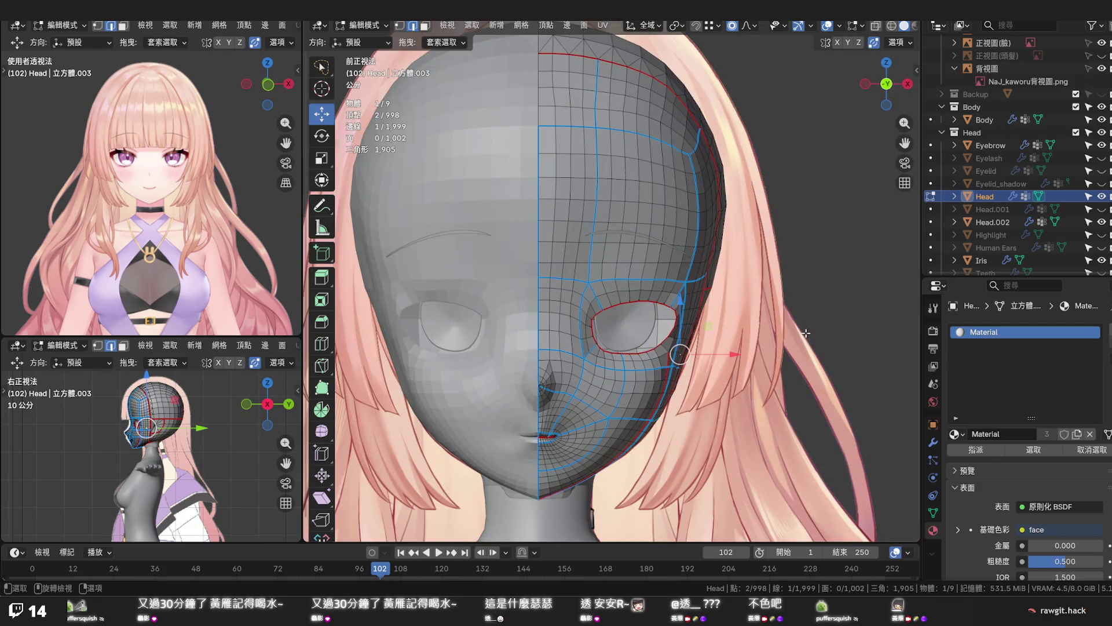
{"action": "scroll", "coordinate": [808, 333], "scroll_direction": "up", "scroll_amount": 2}
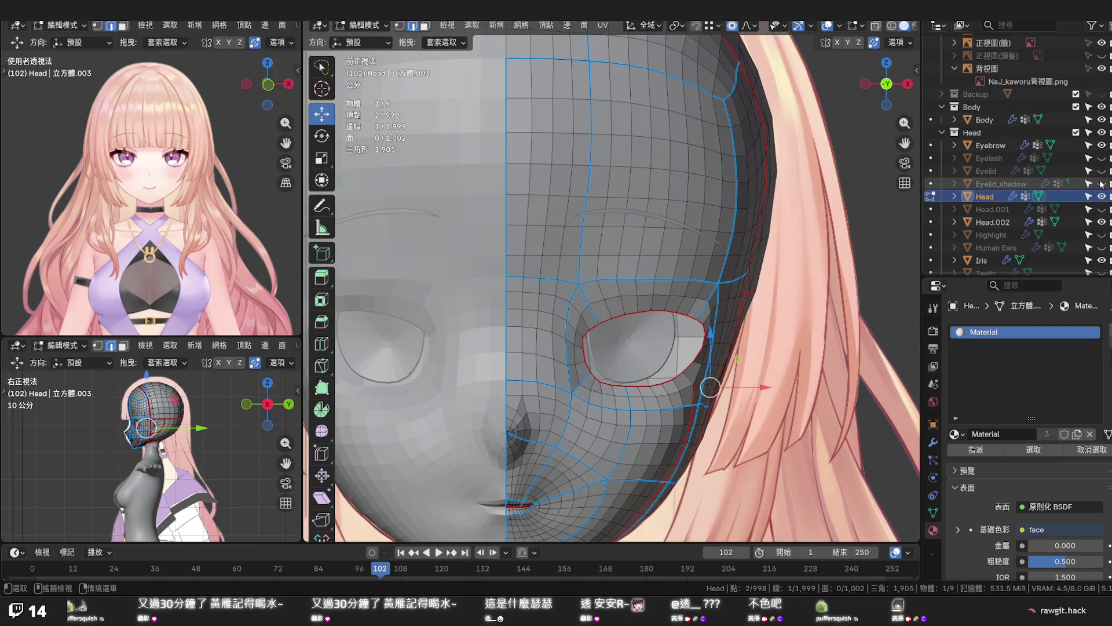
{"action": "left_click", "coordinate": [1102, 158]}
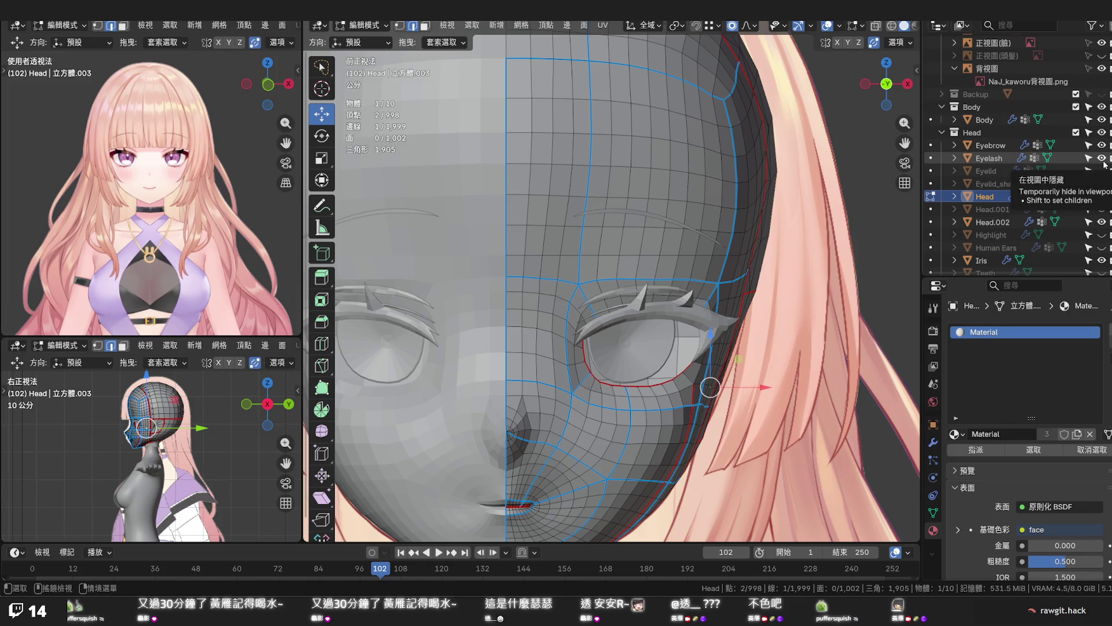
{"action": "key", "text": "alt+z"}
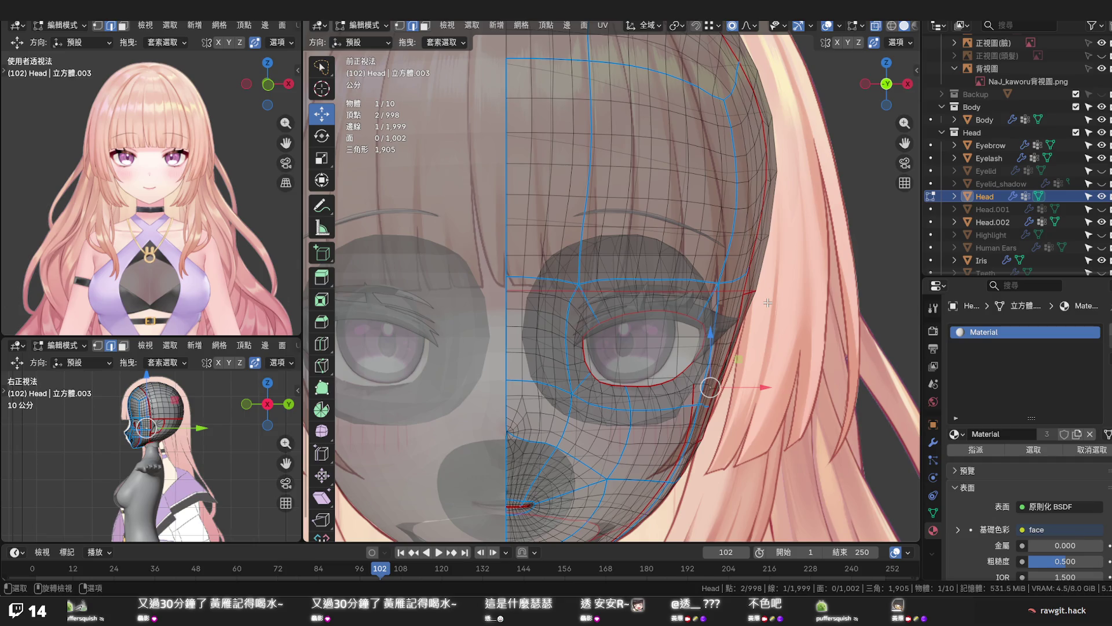
{"action": "key", "text": "alt+z"}
Select the seam-bounded upper head region in face mode and hide it
{"action": "mouse_move", "coordinate": [768, 302]}
{"action": "middle_mouse_down"}
{"action": "mouse_move", "coordinate": [729, 304]}
{"action": "mouse_move", "coordinate": [776, 308]}
{"action": "mouse_move", "coordinate": [746, 286]}
{"action": "middle_mouse_up"}
{"action": "key", "text": "3"}
{"action": "left_click", "coordinate": [746, 285]}
{"action": "key", "text": "l"}
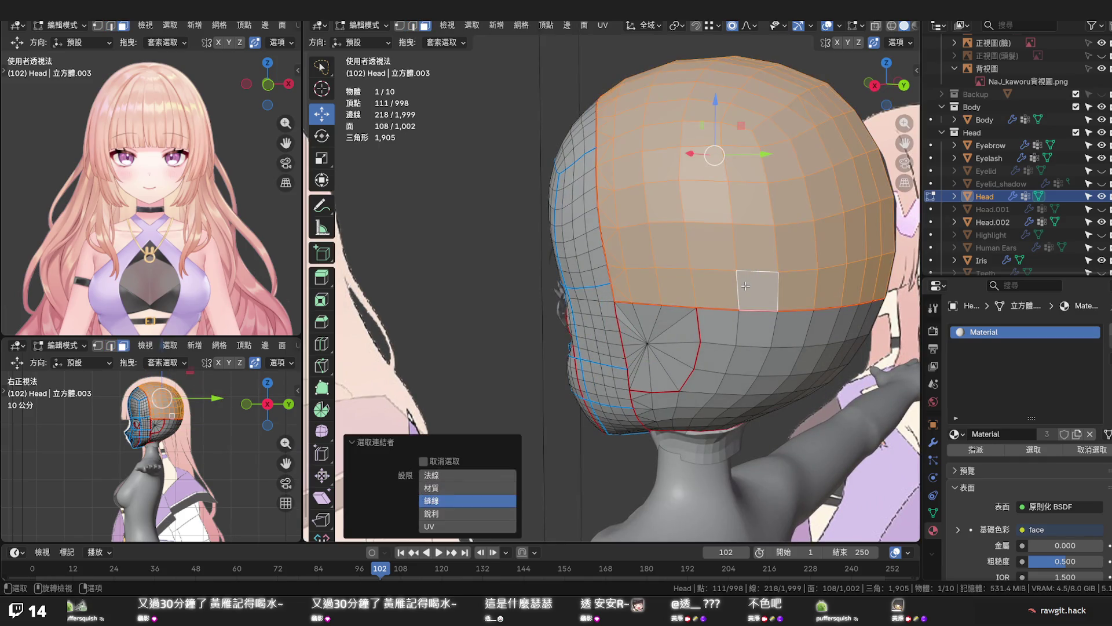
{"action": "key", "text": "h"}
Hide the connected side-of-head region, then pick a face from a side view
{"action": "mouse_move", "coordinate": [745, 285]}
{"action": "middle_mouse_down"}
{"action": "mouse_move", "coordinate": [619, 345]}
{"action": "mouse_move", "coordinate": [648, 332]}
{"action": "mouse_move", "coordinate": [636, 365]}
{"action": "mouse_move", "coordinate": [653, 399]}
{"action": "mouse_move", "coordinate": [725, 372]}
{"action": "middle_mouse_up"}
{"action": "scroll", "coordinate": [643, 348], "scroll_direction": "up", "scroll_amount": 3}
{"action": "left_click", "coordinate": [709, 372]}
{"action": "key", "text": "ctrl+l"}
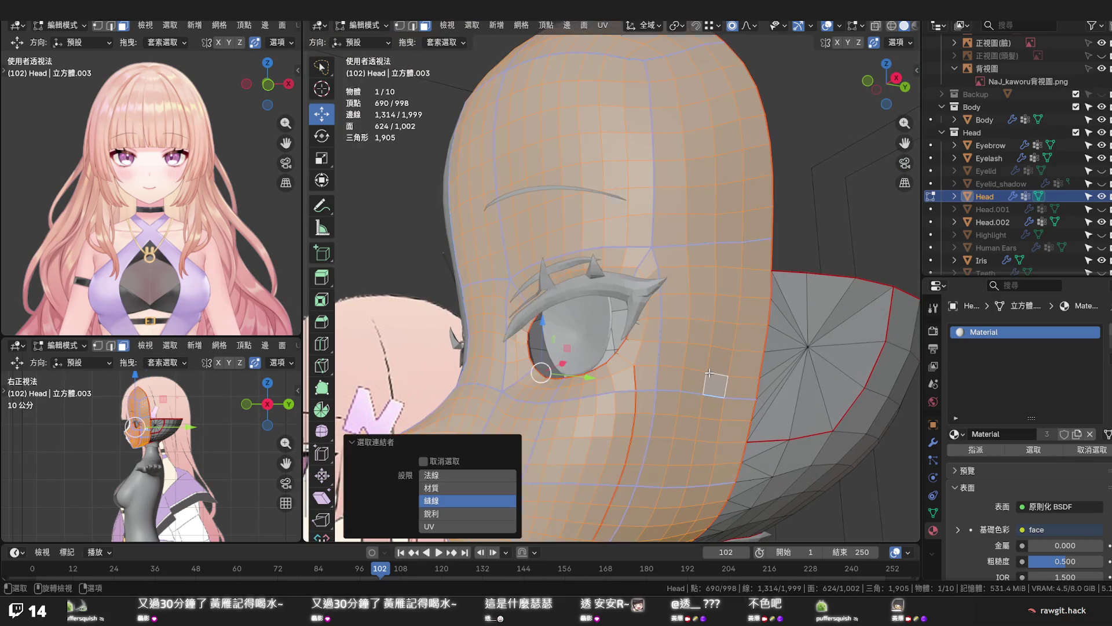
{"action": "key", "text": "h"}
{"action": "mouse_move", "coordinate": [709, 373]}
{"action": "middle_mouse_down"}
{"action": "mouse_move", "coordinate": [582, 422]}
{"action": "mouse_move", "coordinate": [599, 391]}
{"action": "mouse_move", "coordinate": [392, 399]}
{"action": "mouse_move", "coordinate": [649, 386]}
{"action": "middle_mouse_up"}
{"action": "left_click", "coordinate": [600, 380]}
In edge mode, smooth a shortest edge path across one sphere with Set Flow
{"action": "key", "text": "2"}
{"action": "left_click", "coordinate": [601, 384]}
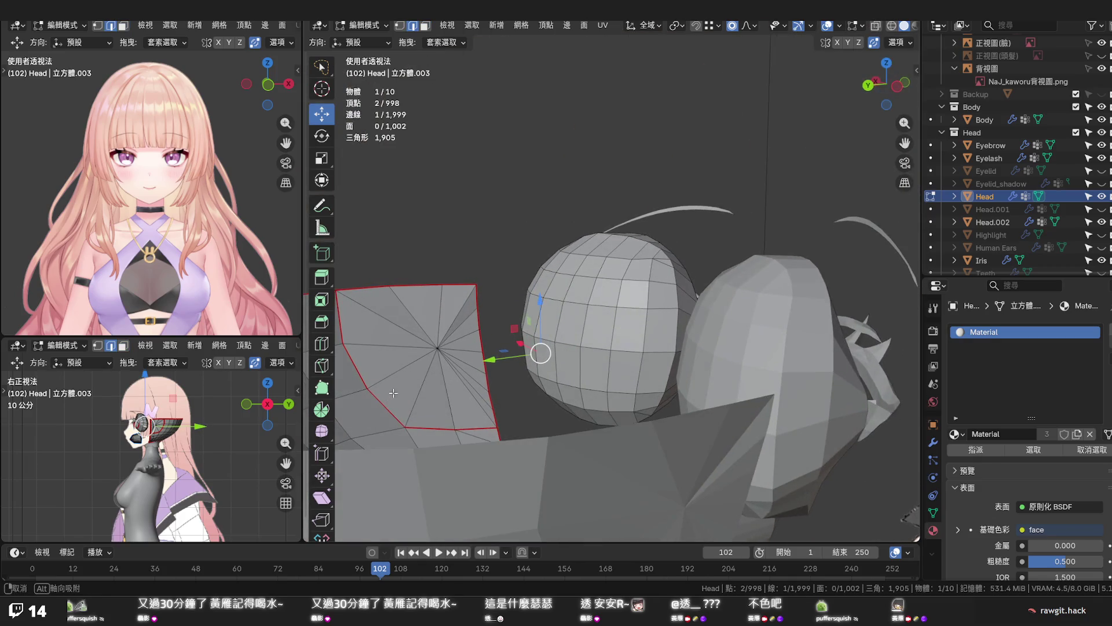
{"action": "left_click", "coordinate": [672, 384], "text": "ctrl"}
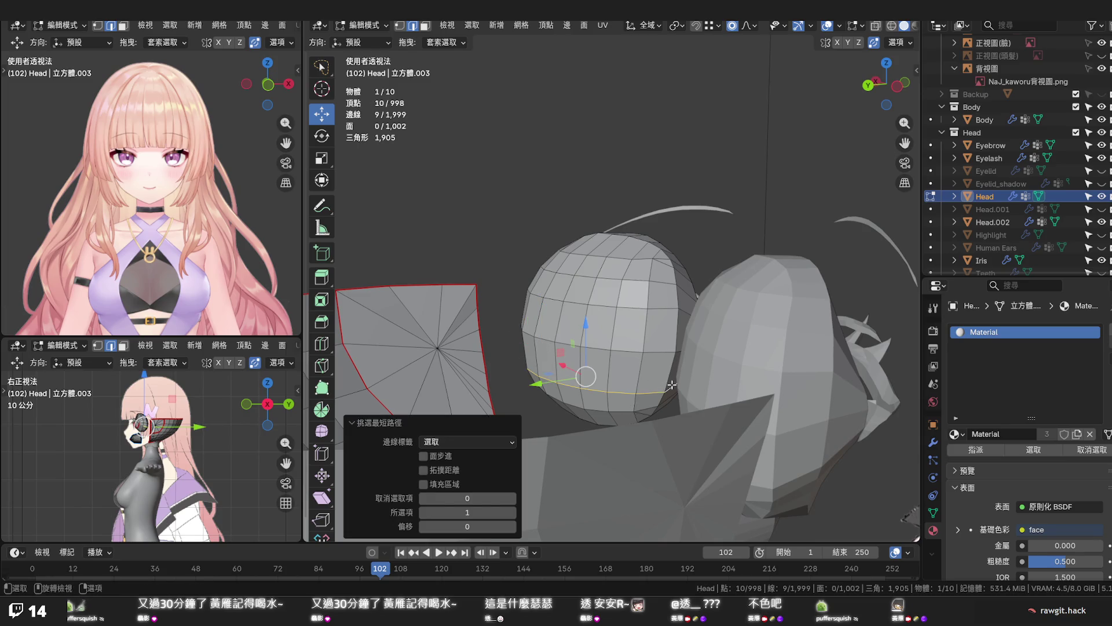
{"action": "key", "text": "q"}
{"action": "left_click", "coordinate": [668, 382]}
{"action": "mouse_move", "coordinate": [667, 382]}
{"action": "middle_mouse_down"}
{"action": "mouse_move", "coordinate": [705, 393]}
{"action": "mouse_move", "coordinate": [800, 384]}
{"action": "middle_mouse_up"}
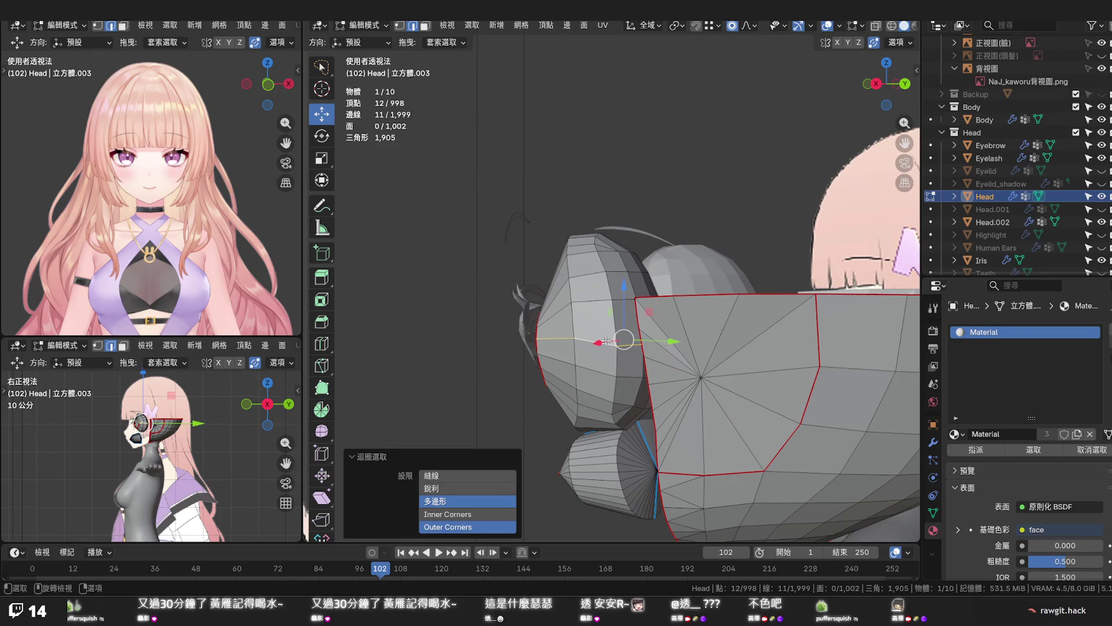
Run Set Flow on the selected loop, drop two end vertices, and apply Set Flow again
{"action": "key", "text": "q"}
{"action": "left_click", "coordinate": [607, 345]}
{"action": "left_click", "coordinate": [564, 337], "text": "shift"}
{"action": "middle_click_drag", "start_coordinate": [564, 337], "coordinate": [309, 398]}
{"action": "left_click", "coordinate": [536, 329], "text": "shift"}
{"action": "middle_click_drag", "start_coordinate": [536, 329], "coordinate": [754, 357]}
{"action": "key", "text": "q"}
{"action": "left_click", "coordinate": [753, 357]}
Select another edge path across the sphere and smooth it with Set Flow via F3
{"action": "left_click", "coordinate": [720, 410]}
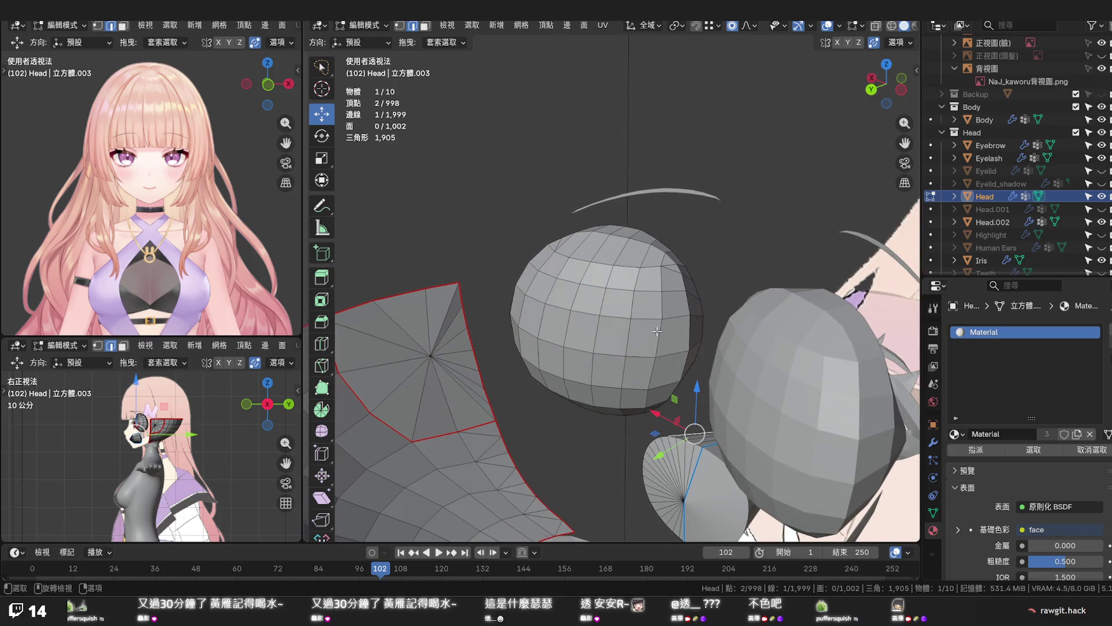
{"action": "middle_click_drag", "start_coordinate": [689, 313], "coordinate": [573, 342]}
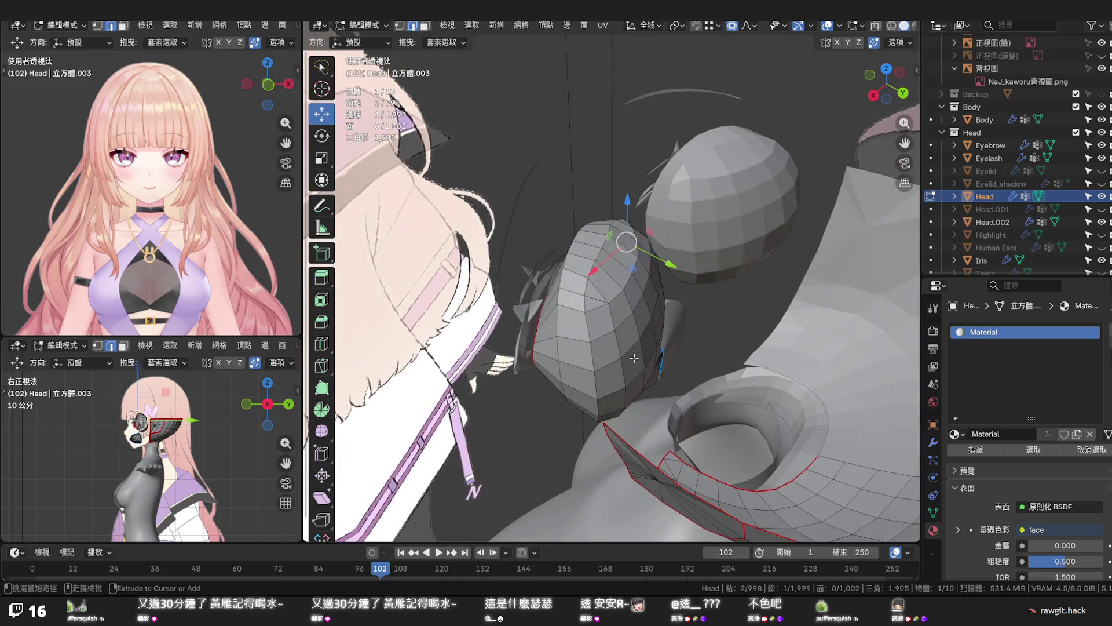
{"action": "left_click", "coordinate": [577, 342], "text": "ctrl"}
{"action": "mouse_move", "coordinate": [577, 342]}
{"action": "middle_mouse_down"}
{"action": "mouse_move", "coordinate": [565, 324]}
{"action": "mouse_move", "coordinate": [579, 313]}
{"action": "mouse_move", "coordinate": [568, 307]}
{"action": "mouse_move", "coordinate": [491, 320]}
{"action": "middle_mouse_up"}
{"action": "left_click", "coordinate": [511, 310]}
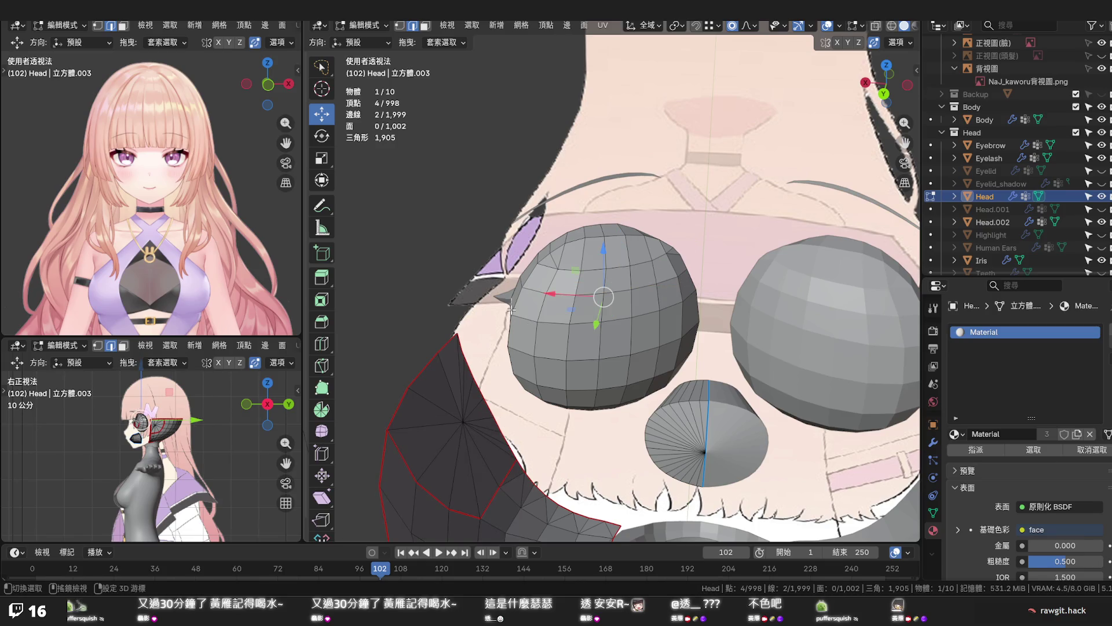
{"action": "left_click", "coordinate": [511, 310], "text": "ctrl"}
{"action": "key", "text": "F3"}
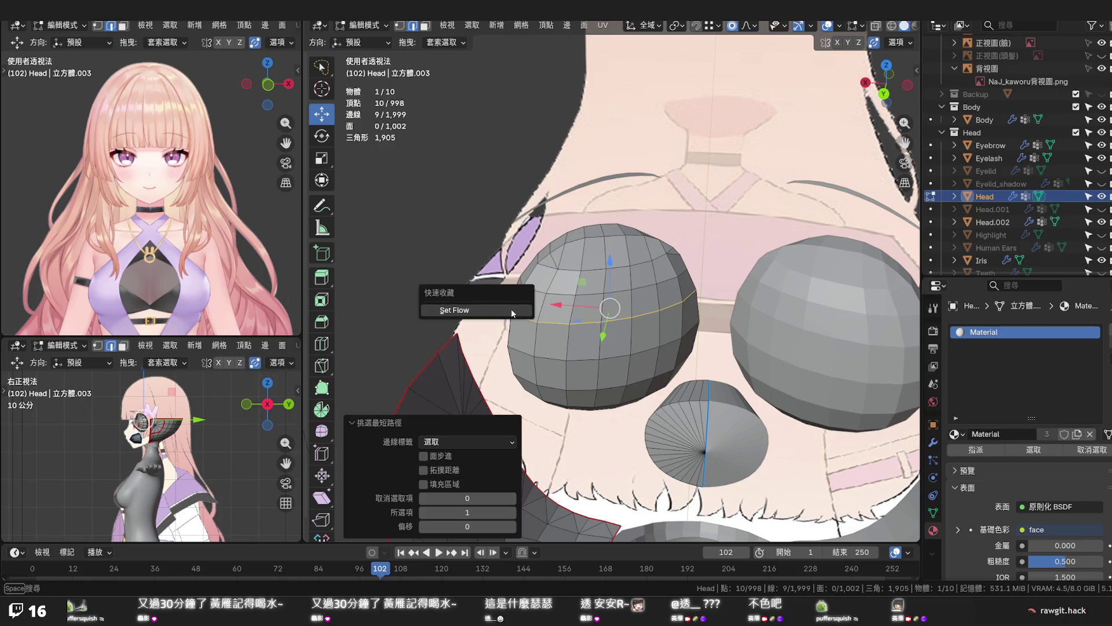
{"action": "left_click", "coordinate": [512, 309]}
{"action": "left_click", "coordinate": [641, 375]}
{"action": "mouse_move", "coordinate": [642, 375]}
{"action": "middle_mouse_down"}
{"action": "mouse_move", "coordinate": [500, 401]}
{"action": "mouse_move", "coordinate": [441, 392]}
{"action": "mouse_move", "coordinate": [445, 367]}
{"action": "mouse_move", "coordinate": [881, 357]}
{"action": "mouse_move", "coordinate": [609, 324]}
{"action": "mouse_move", "coordinate": [353, 272]}
{"action": "middle_mouse_up"}
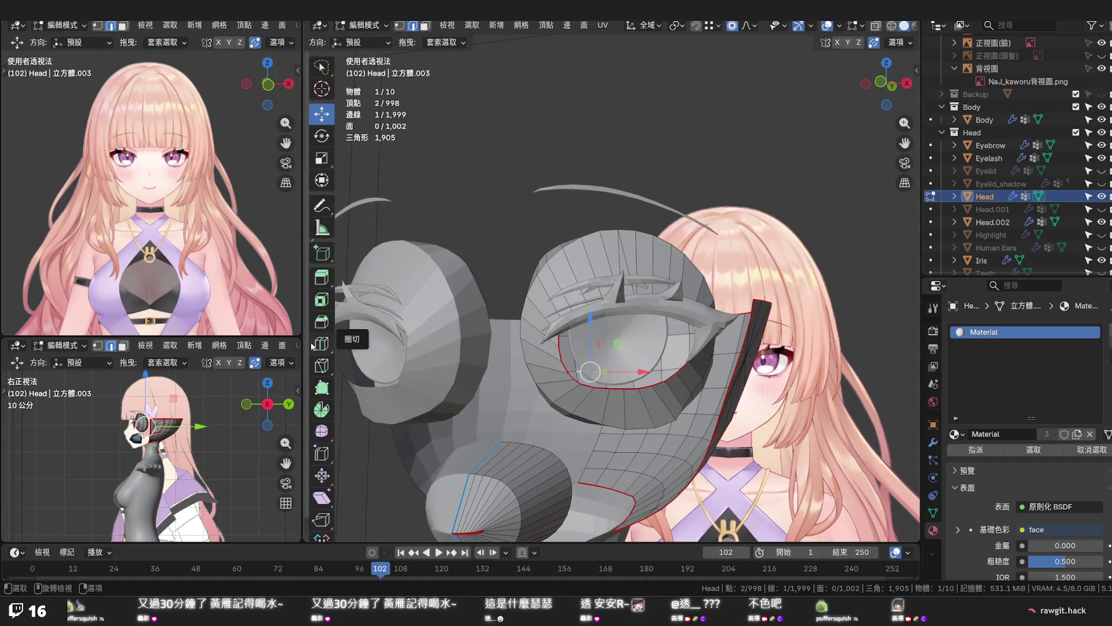
Reveal all hidden head geometry with Alt+H and tilt the view to show the head's top
{"action": "key", "text": "alt"}
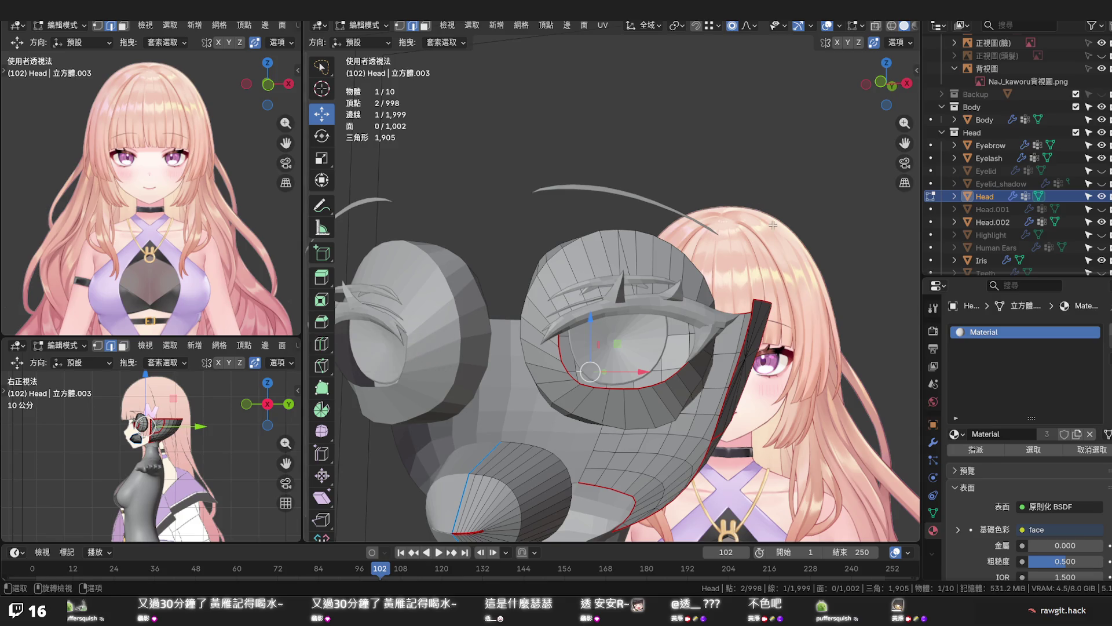
{"action": "key", "text": "alt+h"}
{"action": "middle_click_drag", "start_coordinate": [806, 322], "coordinate": [676, 327]}
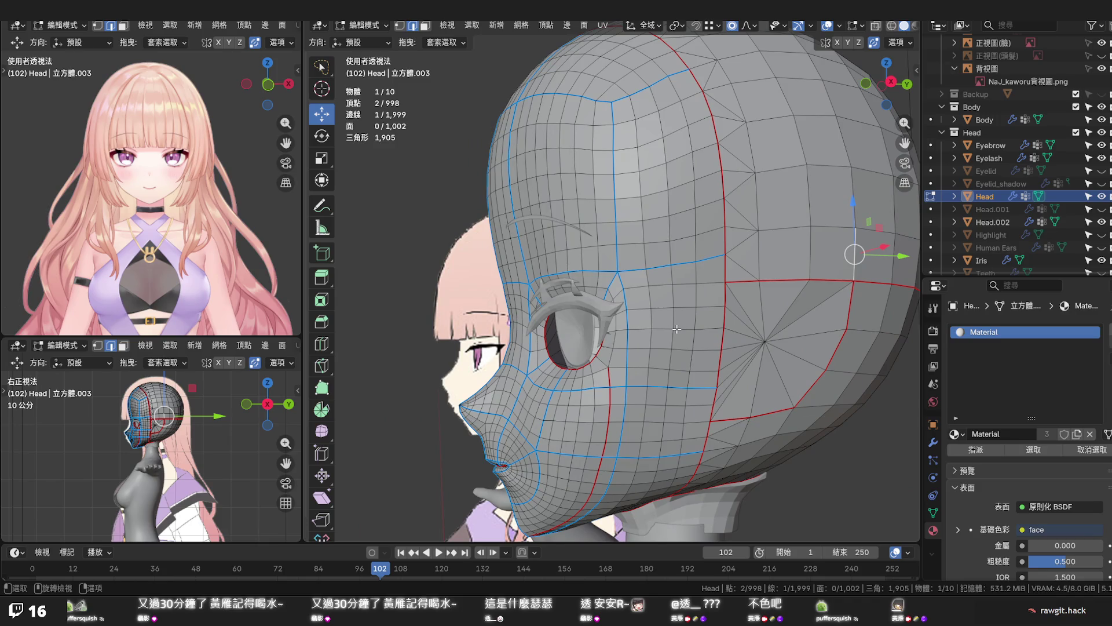
{"action": "mouse_move", "coordinate": [678, 330]}
{"action": "middle_mouse_down"}
{"action": "mouse_move", "coordinate": [669, 269]}
{"action": "mouse_move", "coordinate": [677, 277]}
{"action": "middle_mouse_up"}
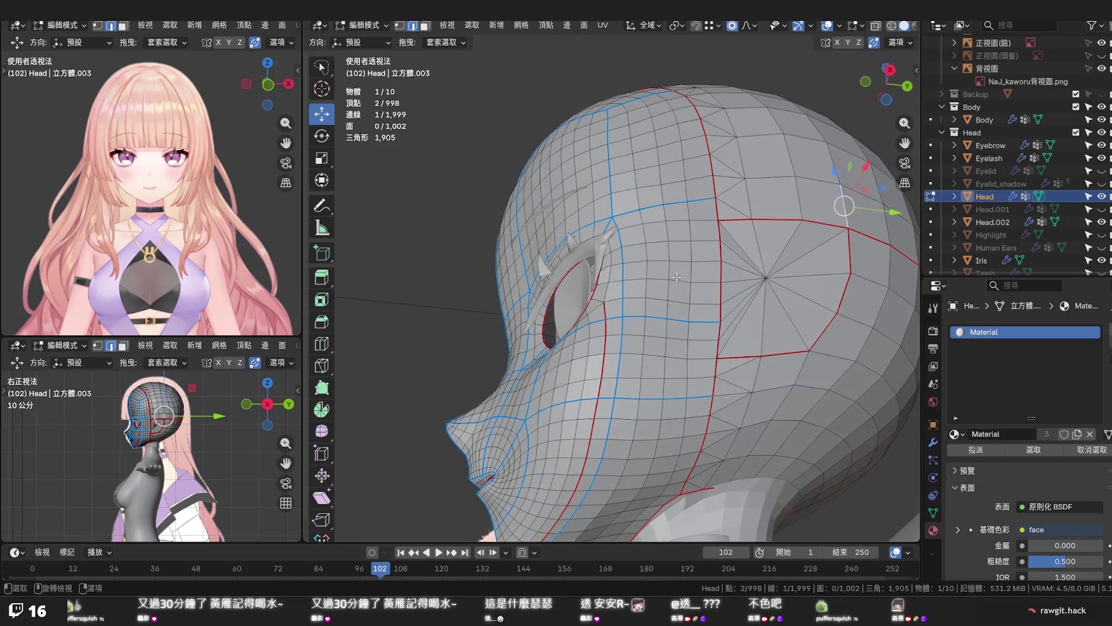
Try Set Edge Flow on the edge loop over the temple, then undo it
{"action": "left_click", "coordinate": [690, 307], "text": "alt"}
{"action": "key", "text": "F3"}
{"action": "key", "text": "Return"}
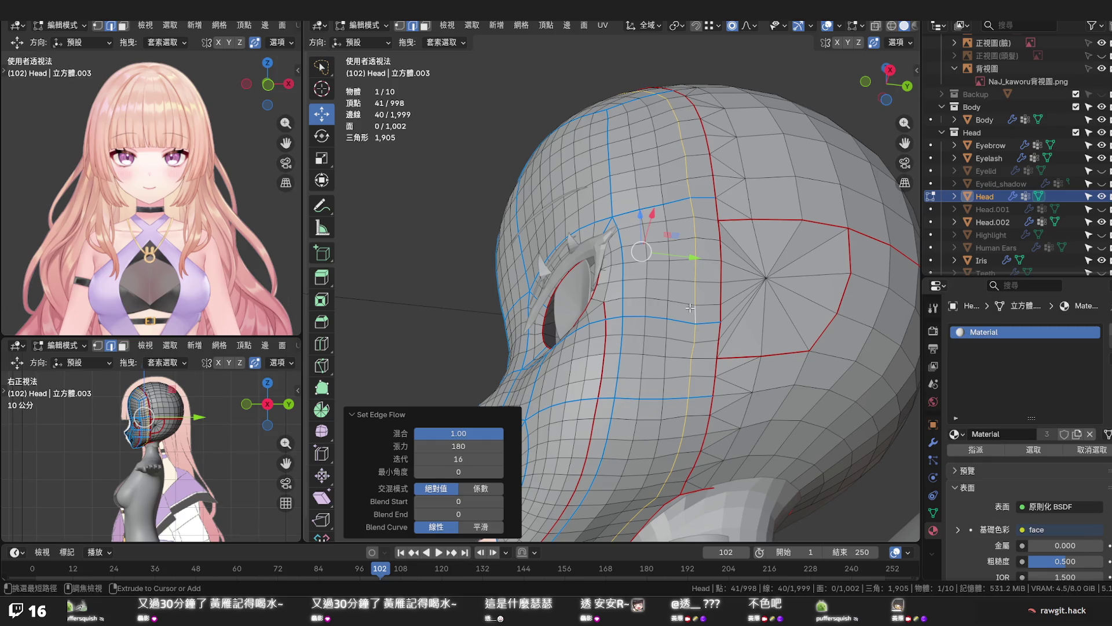
{"action": "key", "text": "ctrl+z"}
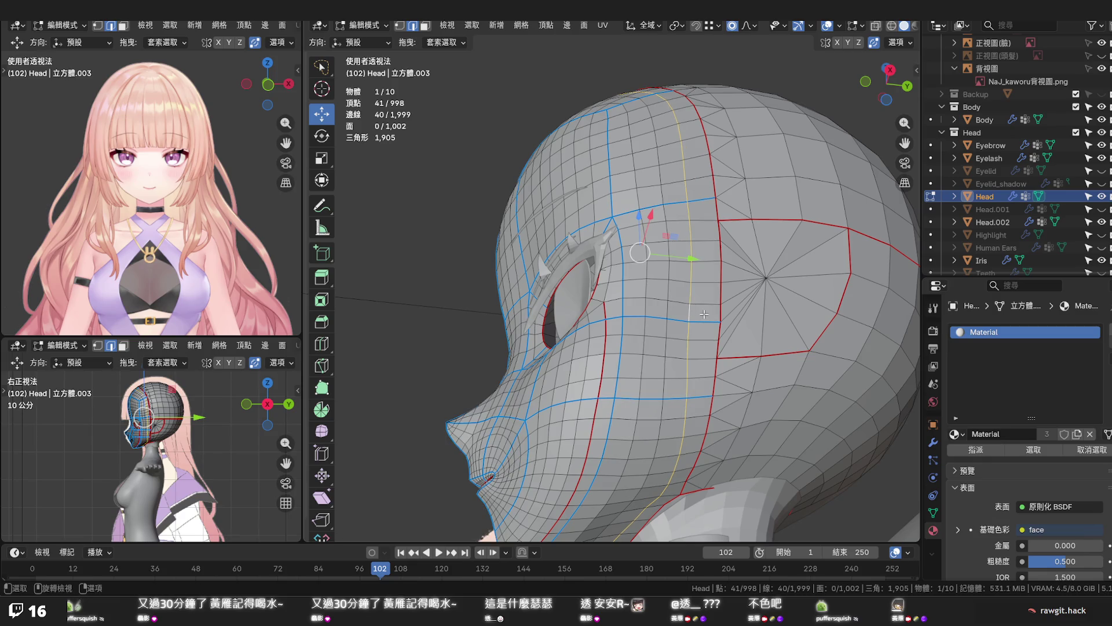
{"action": "key", "text": "ctrl+r"}
{"action": "key", "text": "alt+a"}
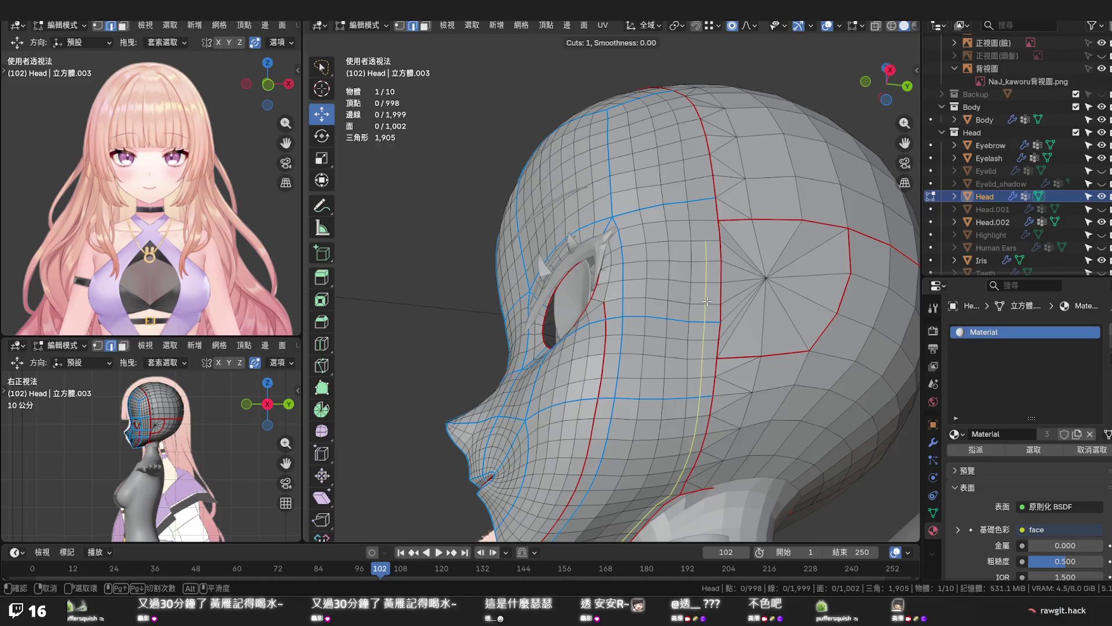
{"action": "left_click", "coordinate": [707, 302]}
{"action": "right_click", "coordinate": [721, 306]}
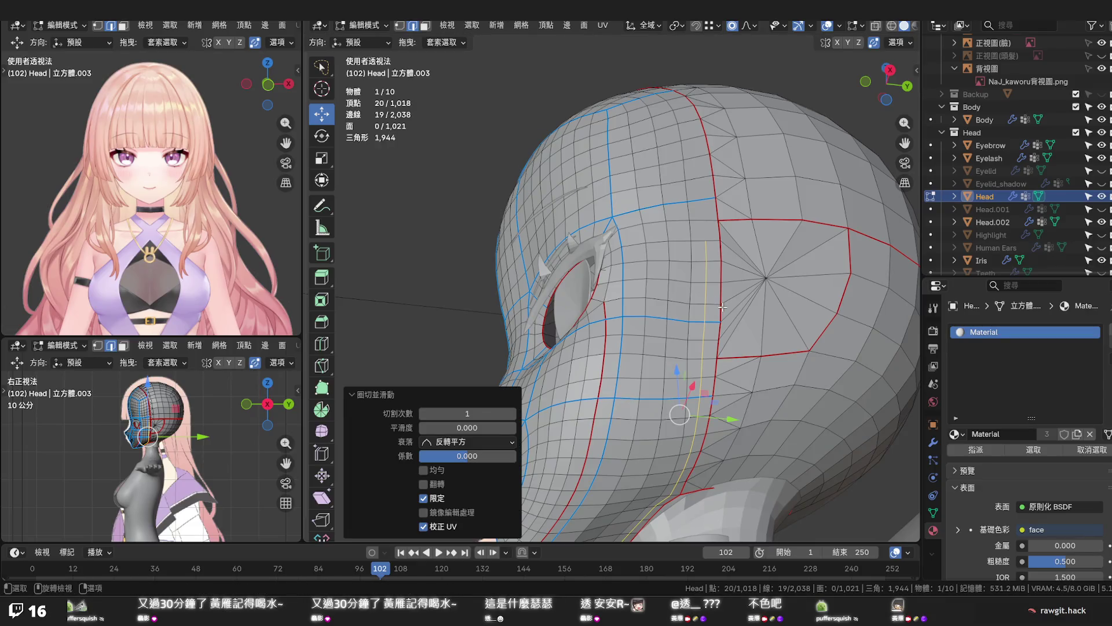
{"action": "key", "text": "ctrl+z"}
{"action": "mouse_move", "coordinate": [723, 307]}
{"action": "middle_mouse_down"}
{"action": "mouse_move", "coordinate": [696, 378]}
{"action": "mouse_move", "coordinate": [685, 380]}
{"action": "middle_mouse_up"}
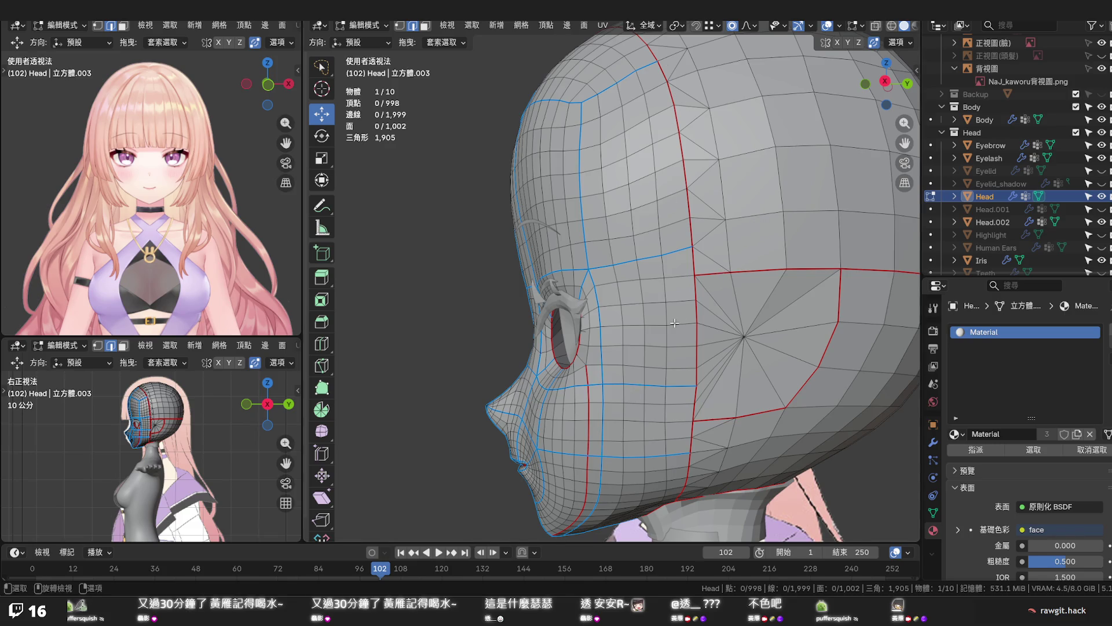
{"action": "key", "text": "ctrl+r"}
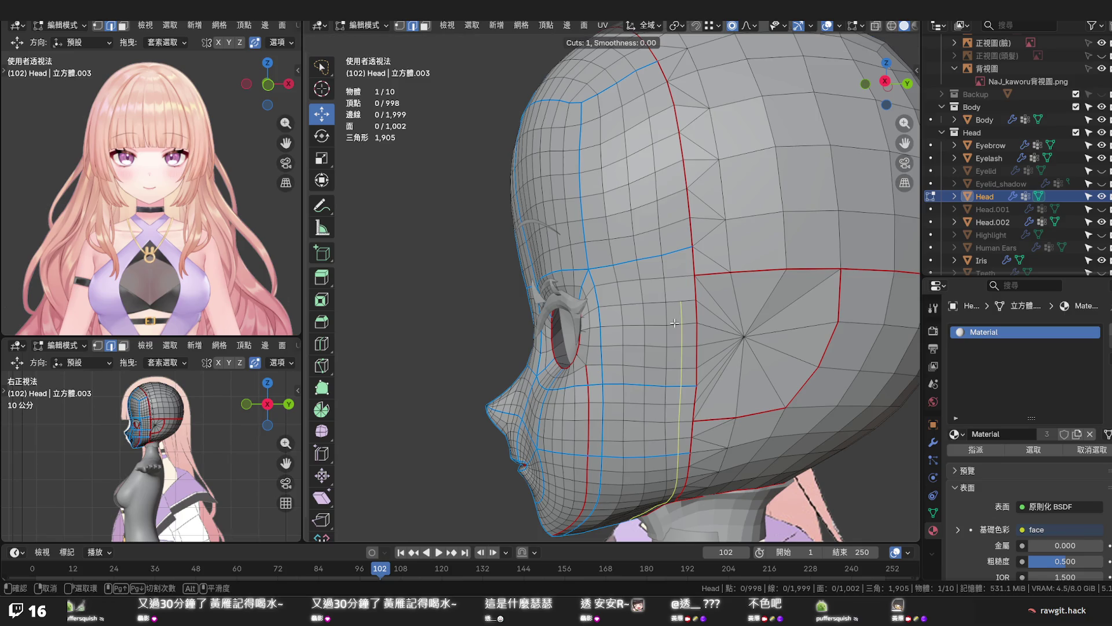
Place a loop cut across the side of the head, then add and undo a second temple loop
{"action": "left_click", "coordinate": [674, 323]}
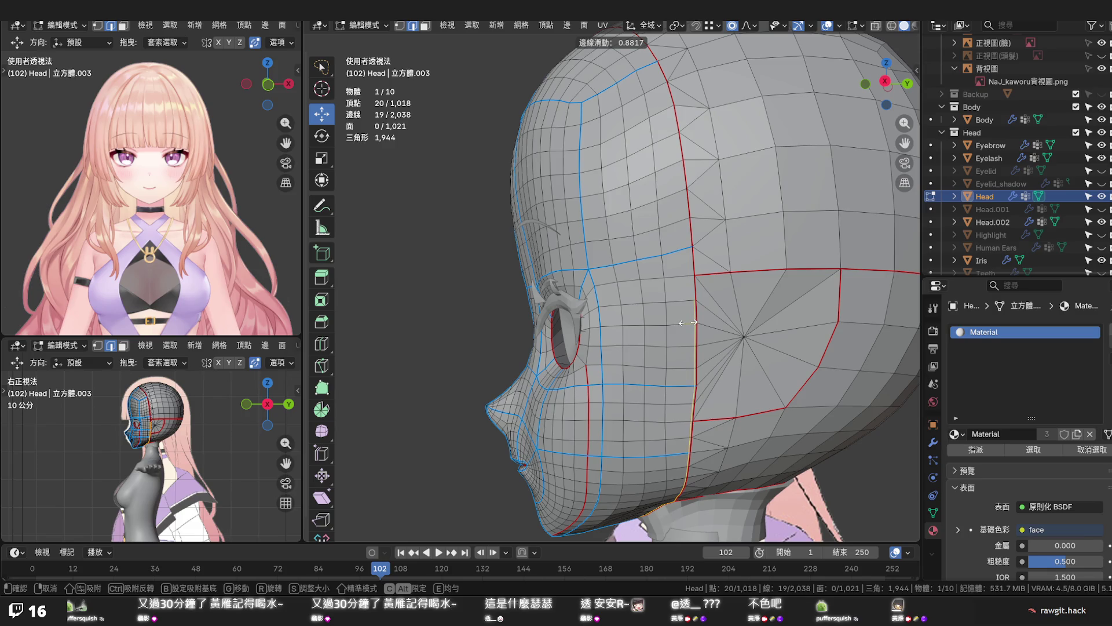
{"action": "left_click", "coordinate": [688, 322]}
{"action": "key", "text": "ctrl+r"}
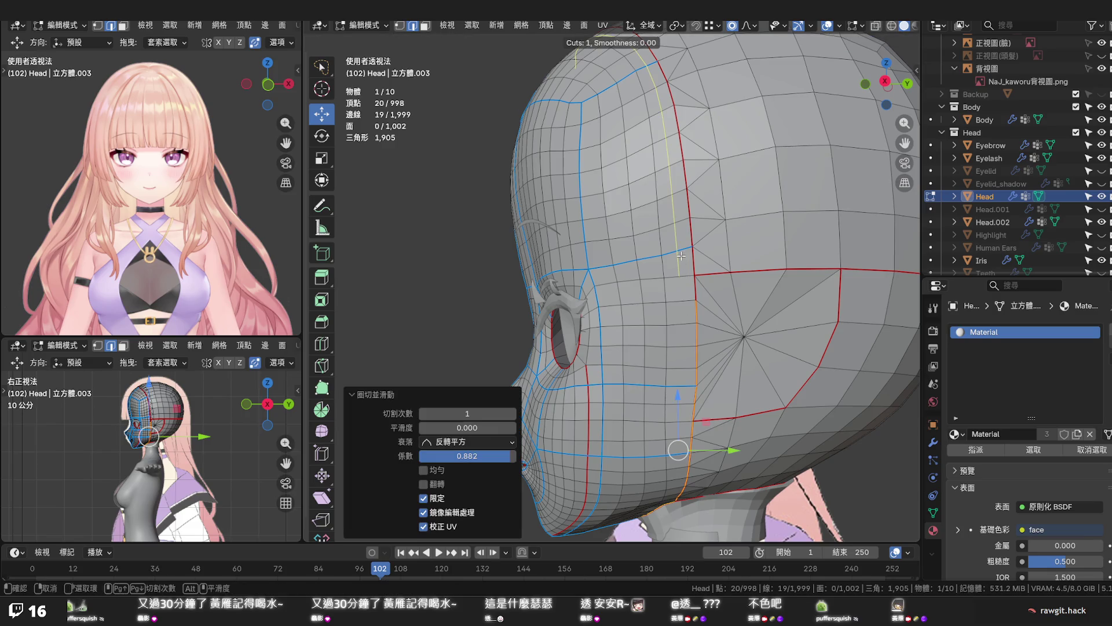
{"action": "left_click", "coordinate": [685, 254]}
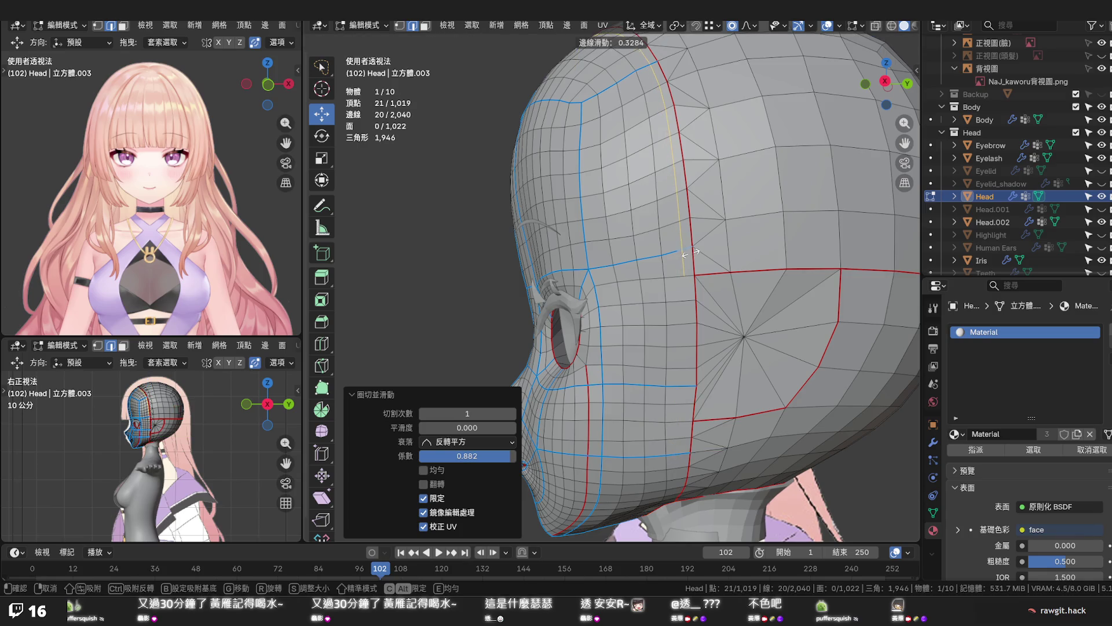
{"action": "key", "text": "Escape"}
{"action": "key", "text": "ctrl+z"}
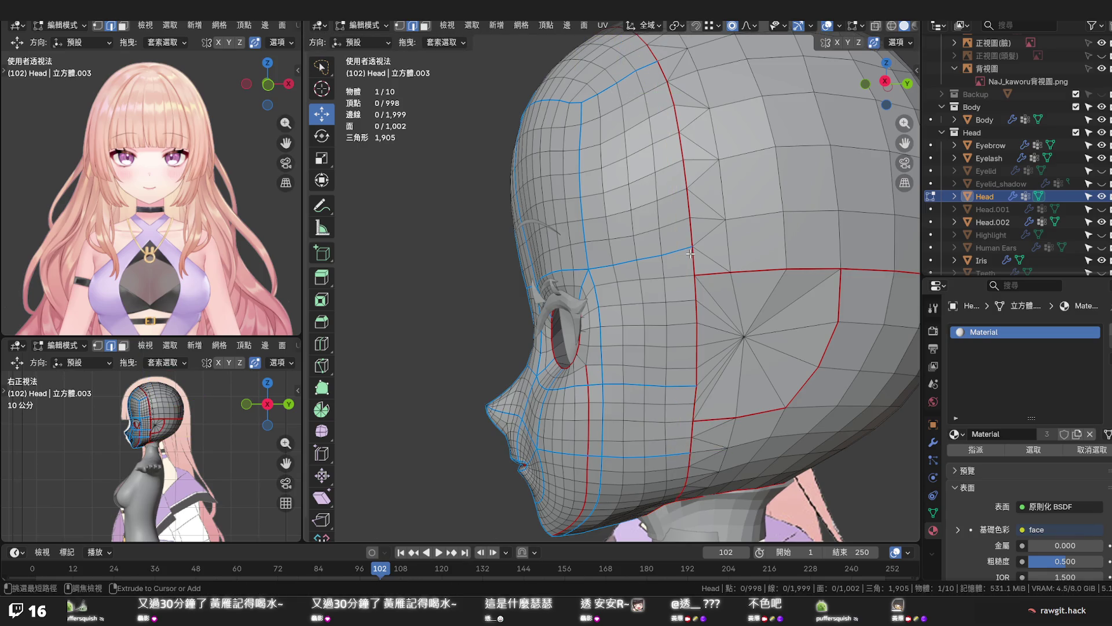
{"action": "left_click", "coordinate": [874, 42]}
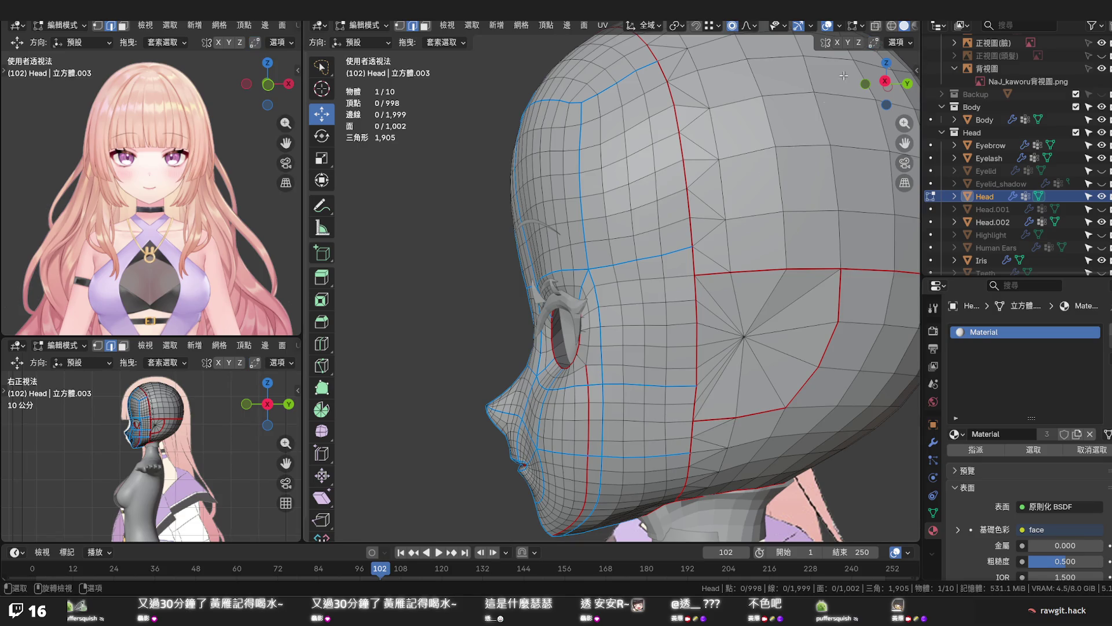
Add two vertical loop cuts behind the eye, one on the head's side and one near the temple
{"action": "key", "text": "ctrl+r"}
{"action": "left_click", "coordinate": [681, 339]}
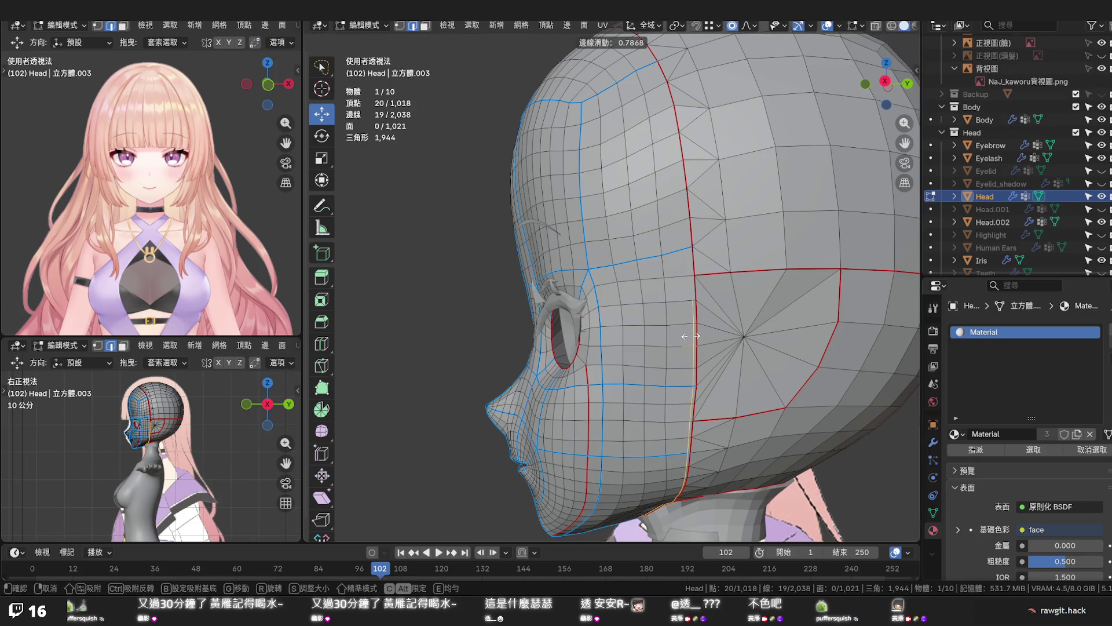
{"action": "left_click", "coordinate": [693, 335]}
{"action": "right_click", "coordinate": [693, 334]}
{"action": "key", "text": "Escape"}
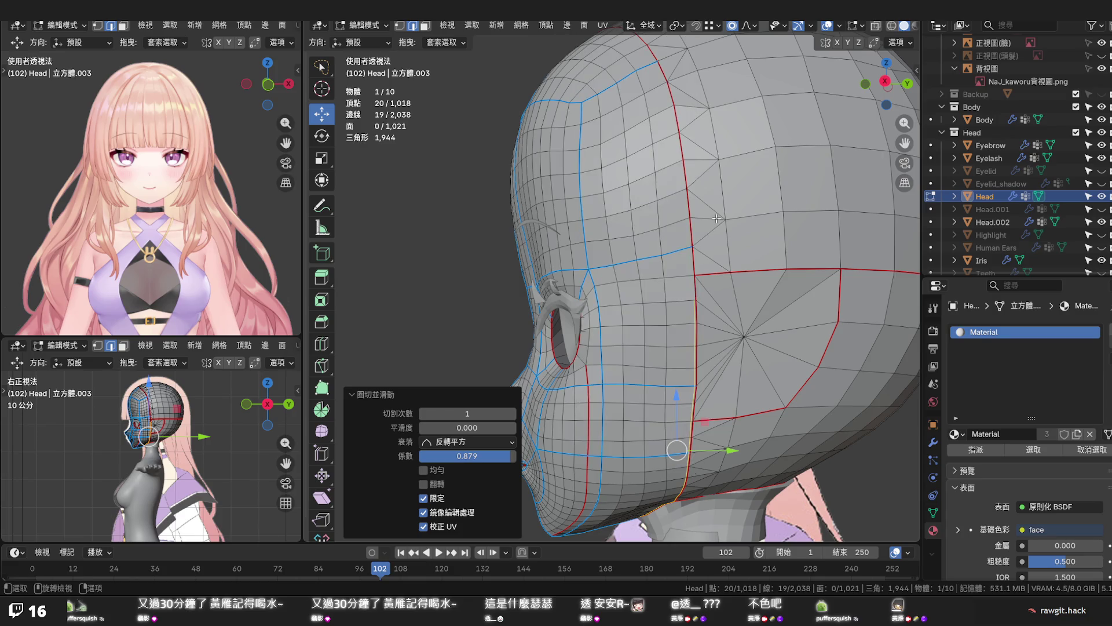
{"action": "key", "text": "ctrl+r"}
{"action": "left_click", "coordinate": [684, 251]}
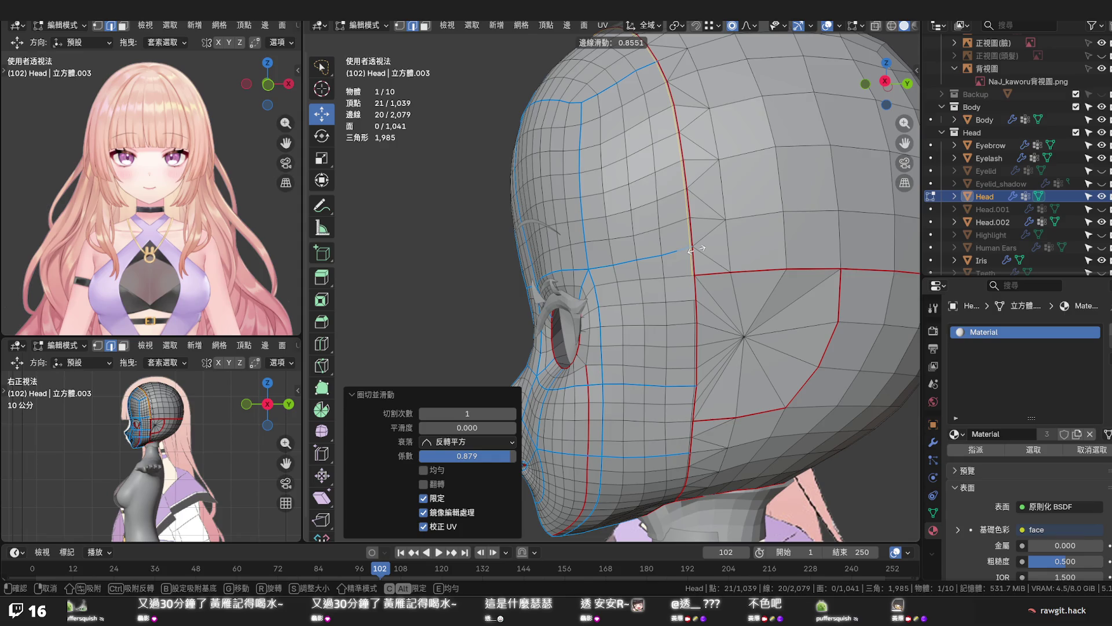
{"action": "left_click", "coordinate": [691, 249]}
{"action": "scroll", "coordinate": [691, 249], "scroll_direction": "up", "scroll_amount": 5}
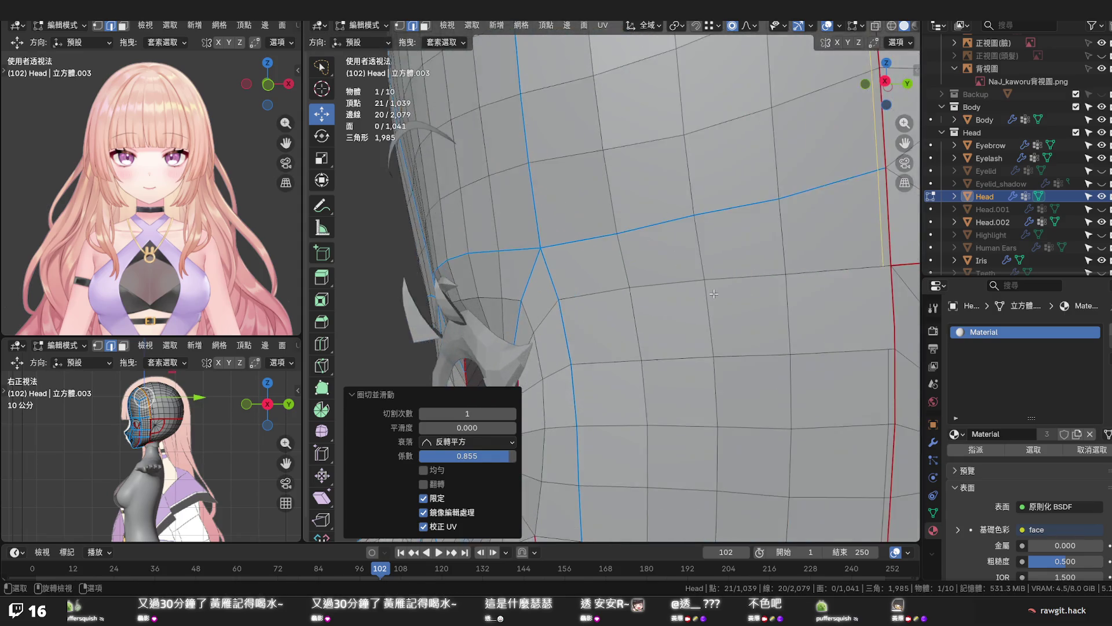
{"action": "mouse_move", "coordinate": [690, 301]}
{"action": "middle_mouse_down", "text": "shift"}
{"action": "mouse_move", "coordinate": [655, 302]}
{"action": "mouse_move", "coordinate": [693, 307]}
{"action": "middle_mouse_up", "text": "shift"}
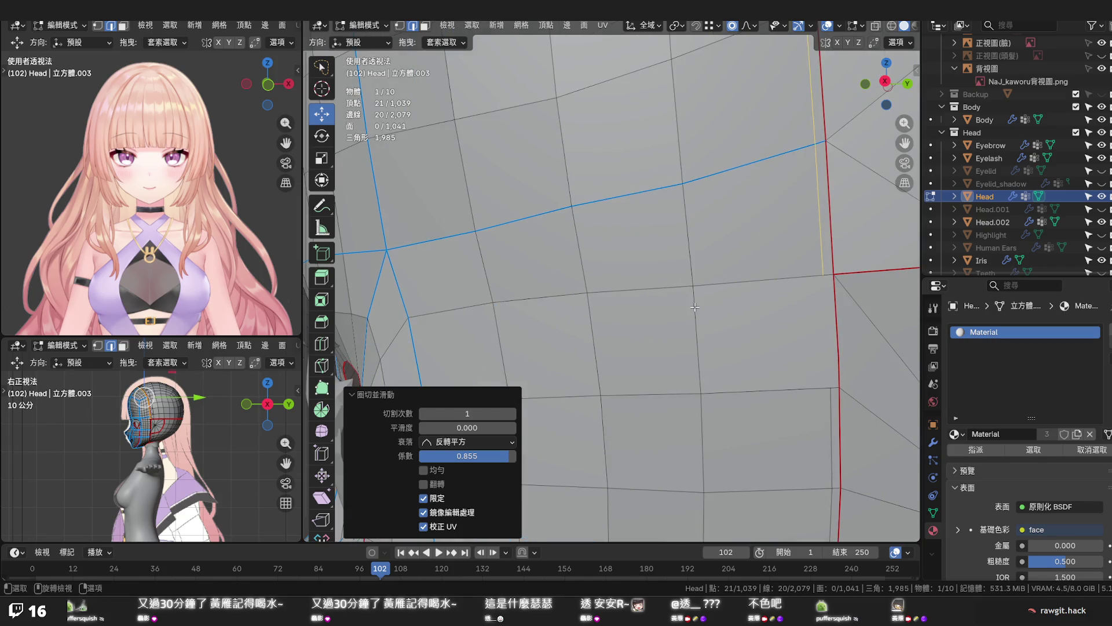
Knife a connecting edge down to the seam and apply Set Edge Flow to the new vertical loop
{"action": "key", "text": "k"}
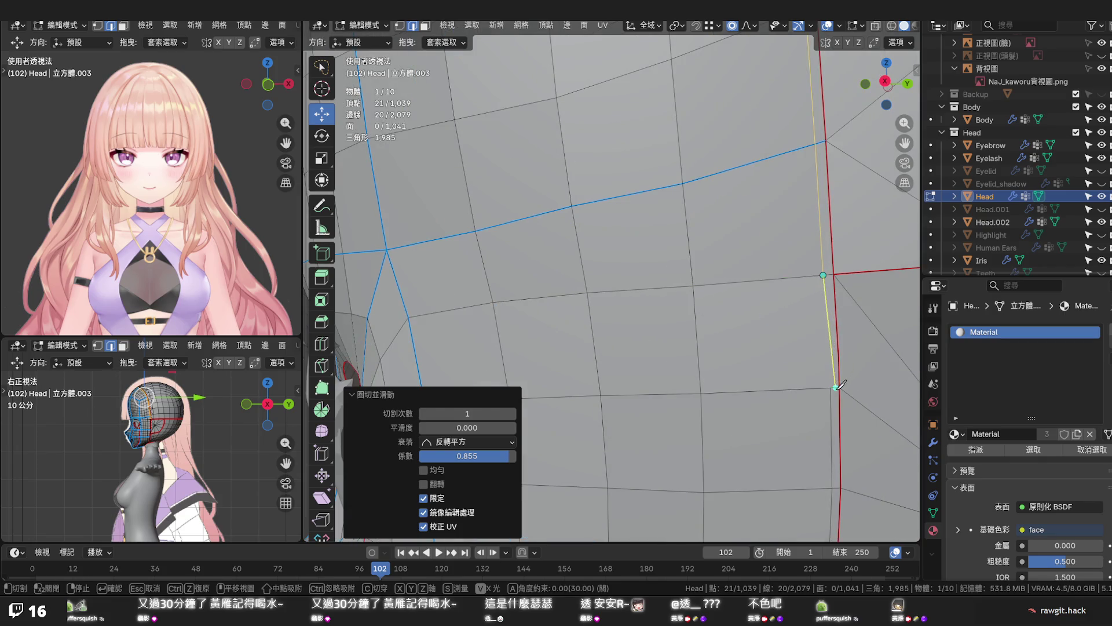
{"action": "left_click", "coordinate": [831, 388]}
{"action": "key", "text": "Return"}
{"action": "scroll", "coordinate": [776, 364], "scroll_direction": "down", "scroll_amount": 5}
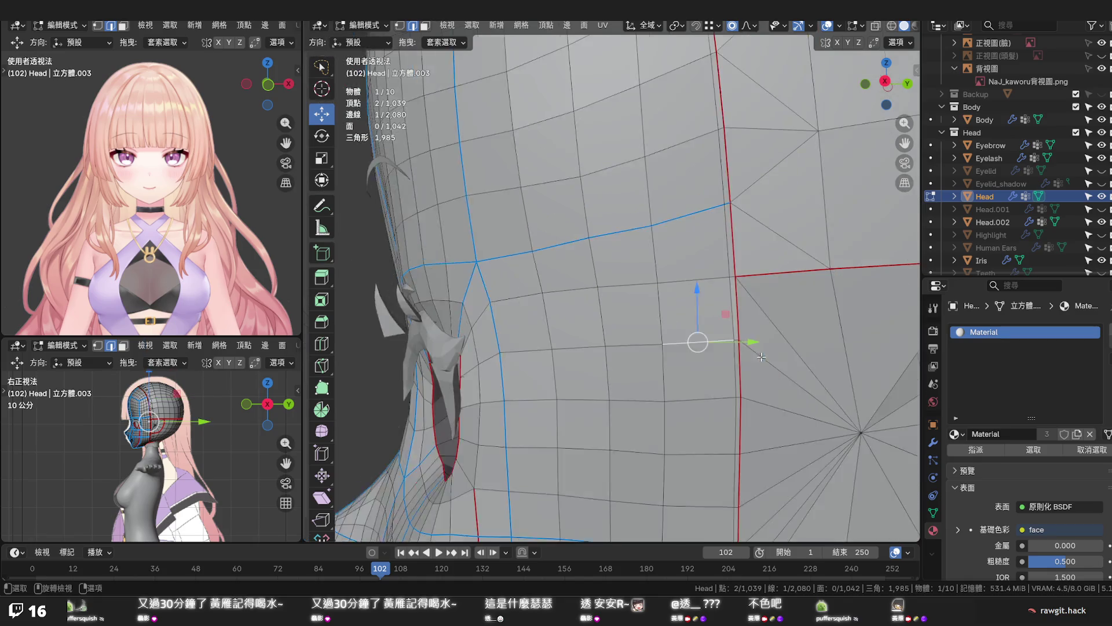
{"action": "left_click", "coordinate": [643, 341], "text": "alt+shift"}
{"action": "scroll", "coordinate": [643, 342], "scroll_direction": "down", "scroll_amount": 1}
{"action": "key", "text": "F3"}
{"action": "left_click", "coordinate": [643, 342]}
{"action": "scroll", "coordinate": [643, 341], "scroll_direction": "down", "scroll_amount": 2}
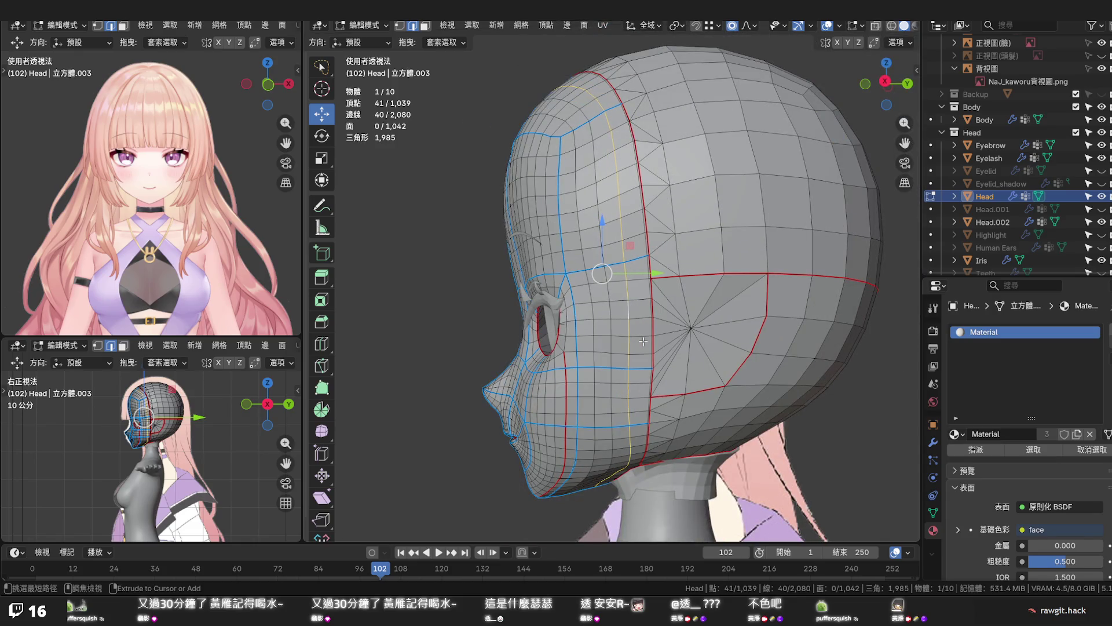
Dissolve the vertical cheek loop with Dissolve Edges, back to 1,002 faces, and save the .blend file
{"action": "mouse_move", "coordinate": [643, 341]}
{"action": "middle_mouse_down"}
{"action": "mouse_move", "coordinate": [625, 294]}
{"action": "mouse_move", "coordinate": [643, 343]}
{"action": "mouse_move", "coordinate": [637, 372]}
{"action": "middle_mouse_up"}
{"action": "left_click", "coordinate": [660, 332], "text": "alt"}
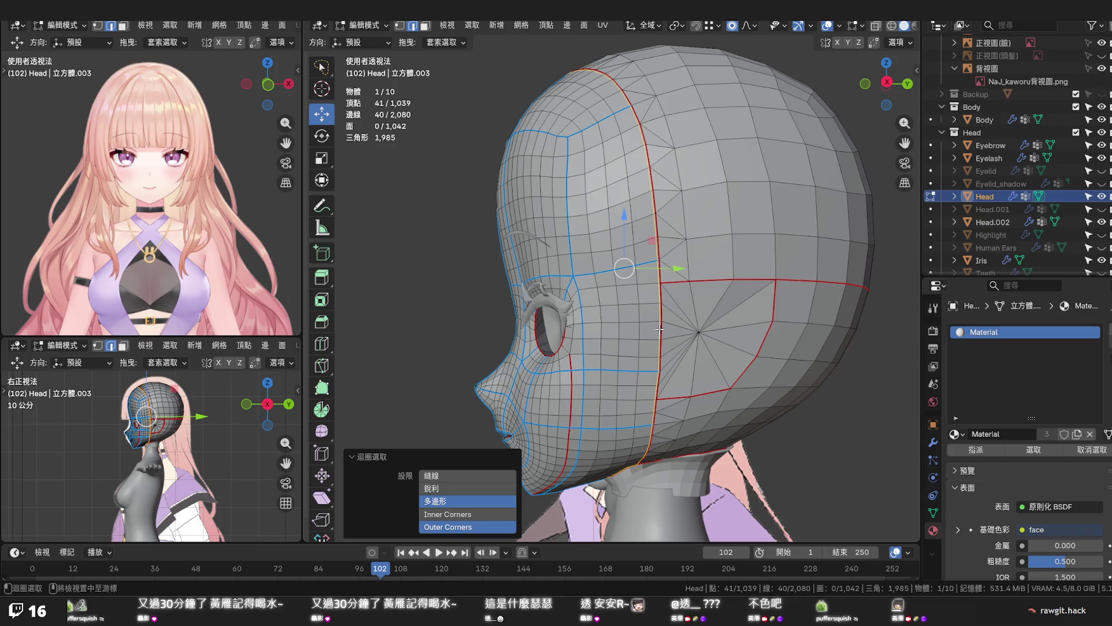
{"action": "middle_click_drag", "start_coordinate": [660, 331], "coordinate": [659, 302]}
{"action": "key", "text": "x"}
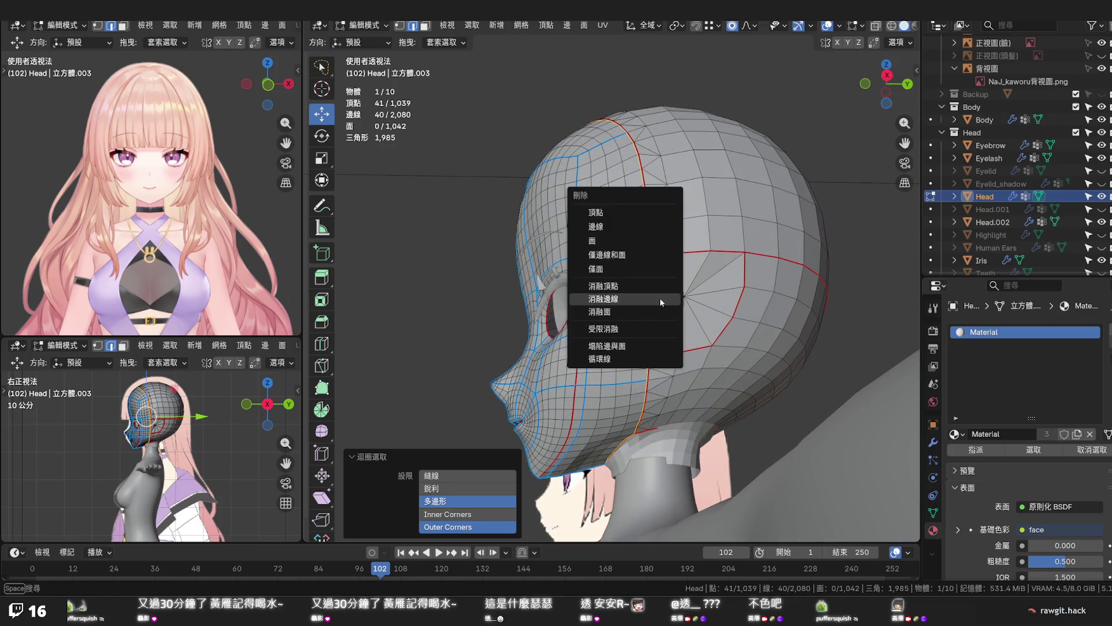
{"action": "left_click", "coordinate": [661, 302]}
{"action": "mouse_move", "coordinate": [661, 302]}
{"action": "middle_mouse_down"}
{"action": "mouse_move", "coordinate": [662, 358]}
{"action": "mouse_move", "coordinate": [732, 333]}
{"action": "mouse_move", "coordinate": [587, 345]}
{"action": "mouse_move", "coordinate": [538, 428]}
{"action": "mouse_move", "coordinate": [798, 313]}
{"action": "middle_mouse_up"}
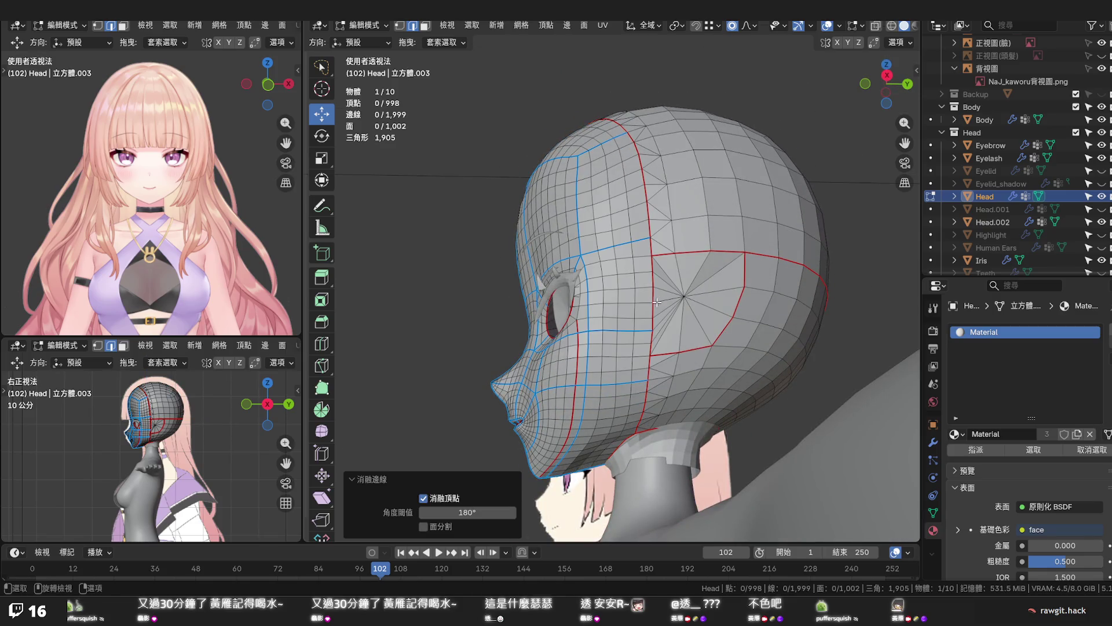
{"action": "key", "text": "ctrl+s"}
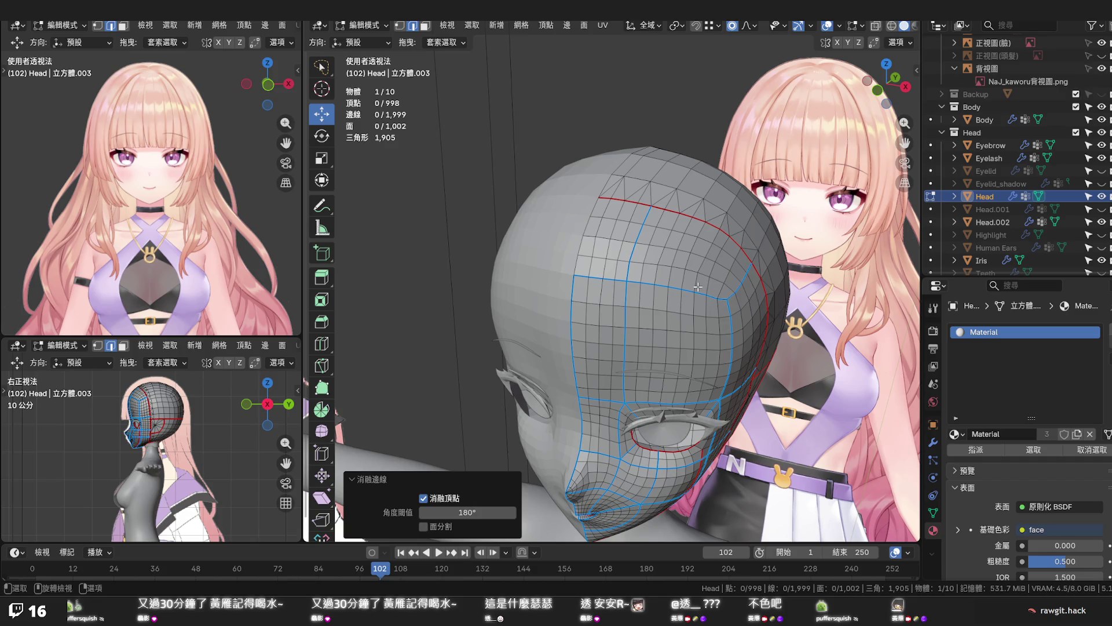
{"action": "mouse_move", "coordinate": [692, 293]}
{"action": "middle_mouse_down"}
{"action": "mouse_move", "coordinate": [657, 286]}
{"action": "mouse_move", "coordinate": [386, 338]}
{"action": "mouse_move", "coordinate": [382, 392]}
{"action": "mouse_move", "coordinate": [389, 385]}
{"action": "middle_mouse_up"}
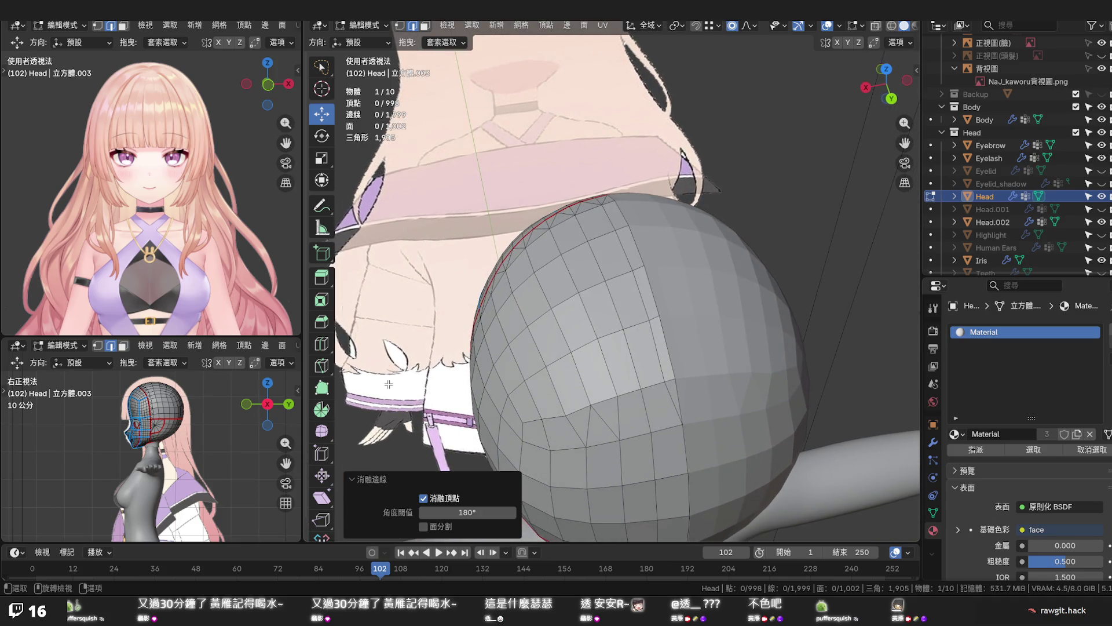
{"action": "mouse_move", "coordinate": [609, 296]}
{"action": "middle_mouse_down"}
{"action": "mouse_move", "coordinate": [604, 332]}
{"action": "mouse_move", "coordinate": [622, 282]}
{"action": "mouse_move", "coordinate": [694, 262]}
{"action": "mouse_move", "coordinate": [689, 229]}
{"action": "mouse_move", "coordinate": [735, 249]}
{"action": "mouse_move", "coordinate": [687, 210]}
{"action": "middle_mouse_up"}
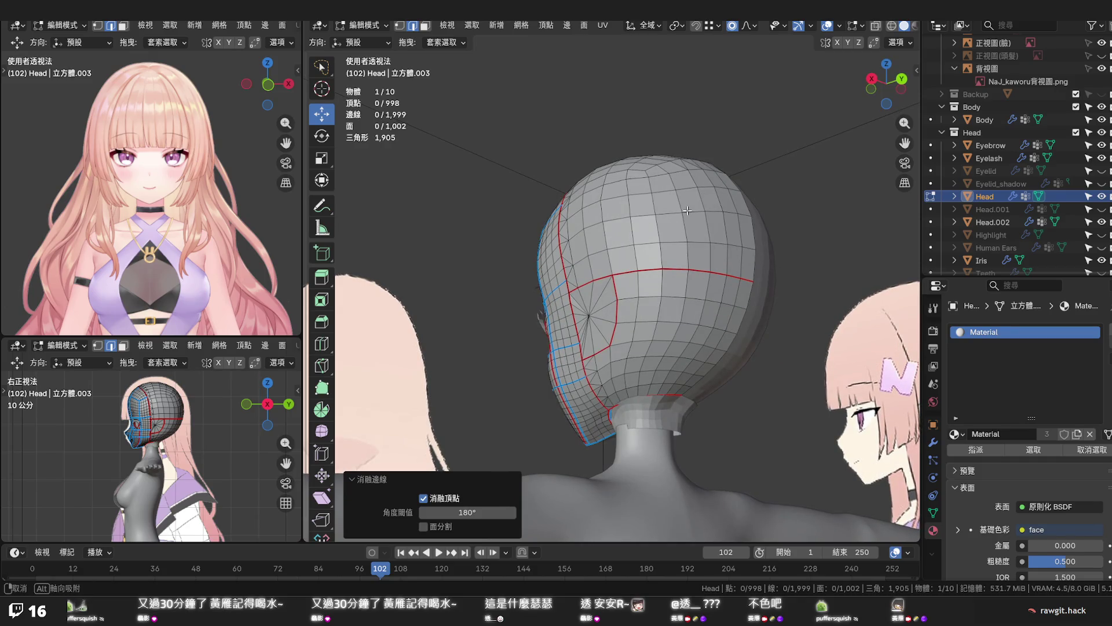
{"action": "mouse_move", "coordinate": [687, 210]}
{"action": "middle_mouse_down"}
{"action": "mouse_move", "coordinate": [732, 210]}
{"action": "mouse_move", "coordinate": [725, 220]}
{"action": "middle_mouse_up"}
{"action": "scroll", "coordinate": [642, 301], "scroll_direction": "up", "scroll_amount": 2}
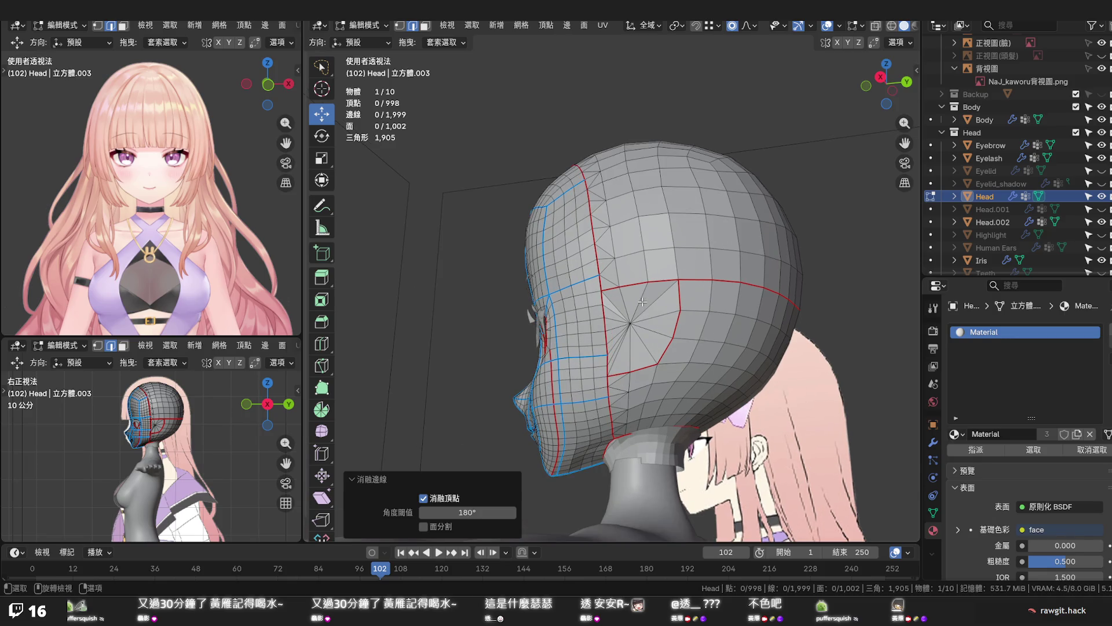
{"action": "middle_click_drag", "start_coordinate": [642, 302], "coordinate": [703, 312]}
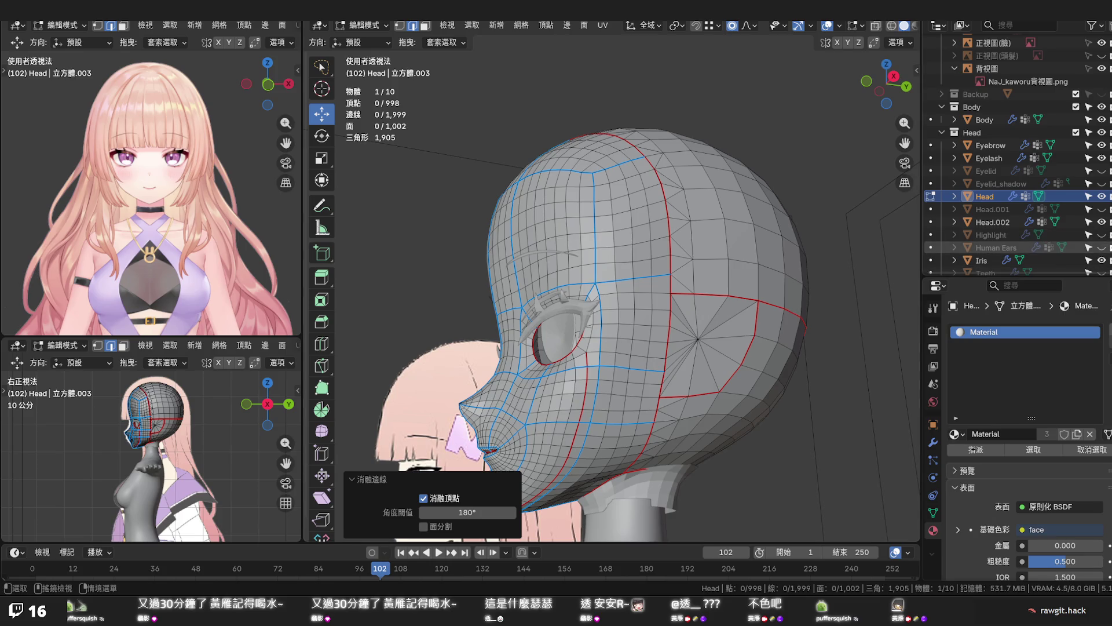
{"action": "left_click", "coordinate": [1103, 248]}
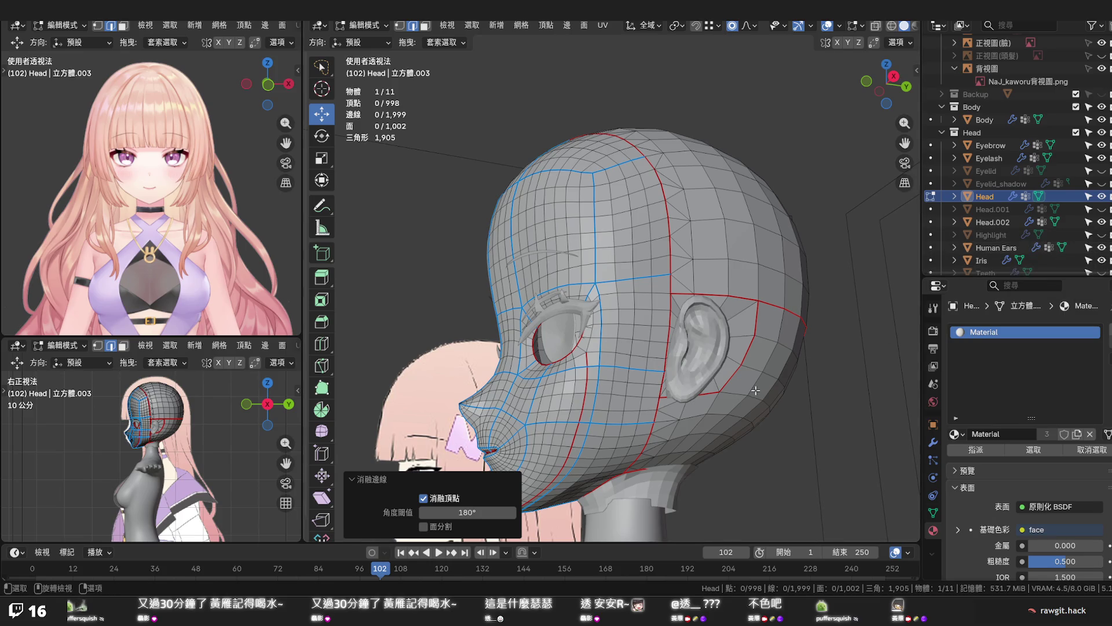
{"action": "middle_click_drag", "start_coordinate": [716, 360], "coordinate": [734, 365]}
{"action": "scroll", "coordinate": [735, 365], "scroll_direction": "up", "scroll_amount": 5}
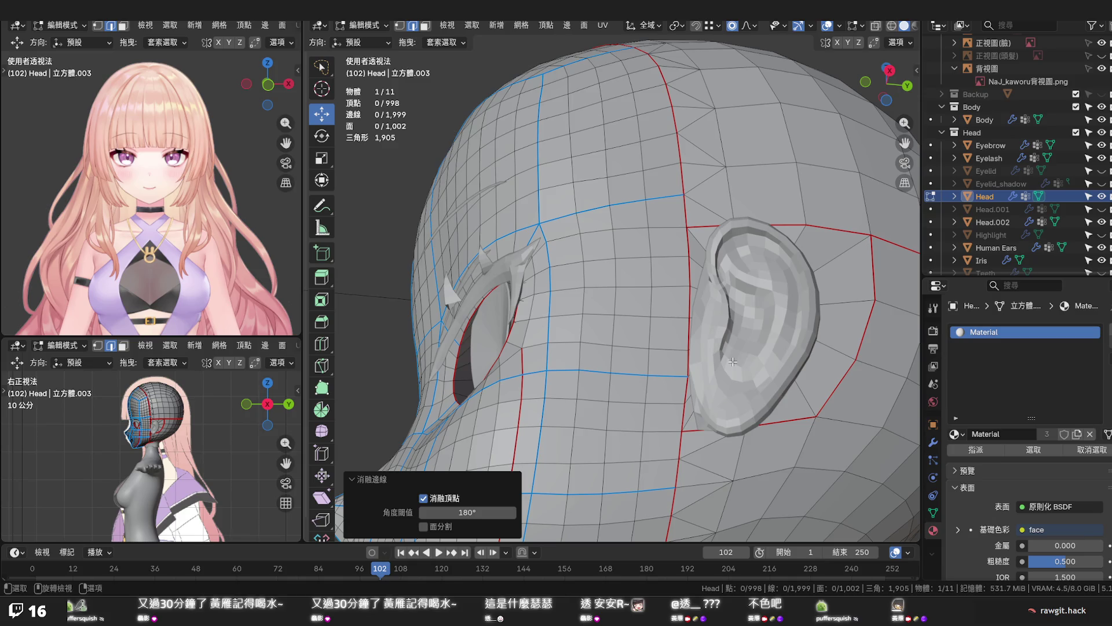
{"action": "left_click", "coordinate": [1102, 248]}
{"action": "left_click", "coordinate": [1102, 247]}
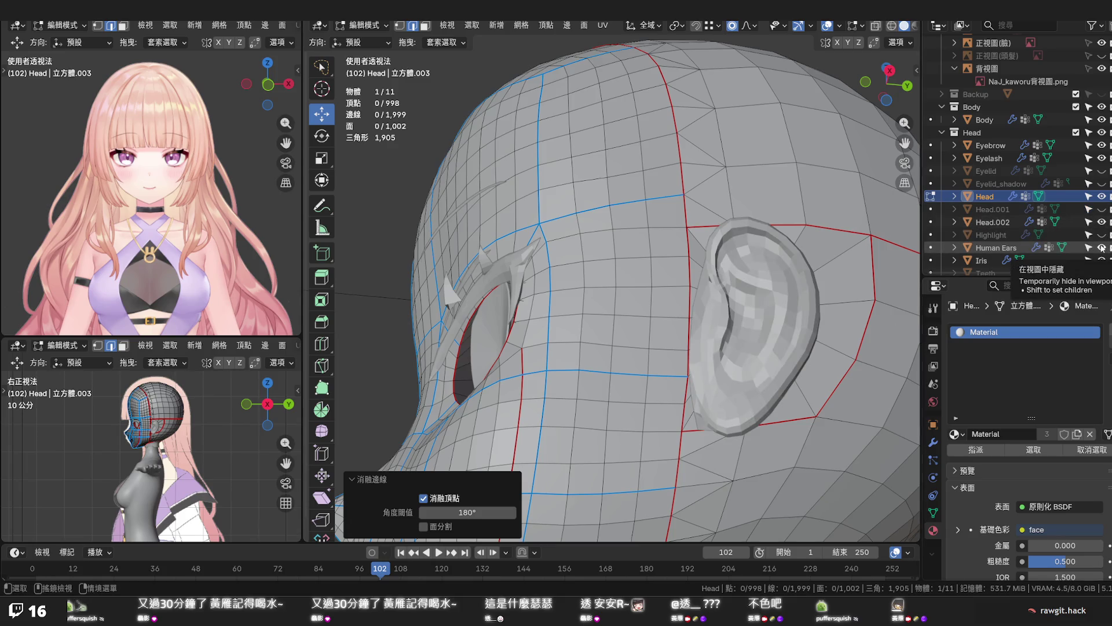
{"action": "left_click", "coordinate": [1102, 248]}
{"action": "mouse_move", "coordinate": [737, 339]}
{"action": "middle_mouse_down"}
{"action": "mouse_move", "coordinate": [803, 410]}
{"action": "mouse_move", "coordinate": [702, 369]}
{"action": "middle_mouse_up"}
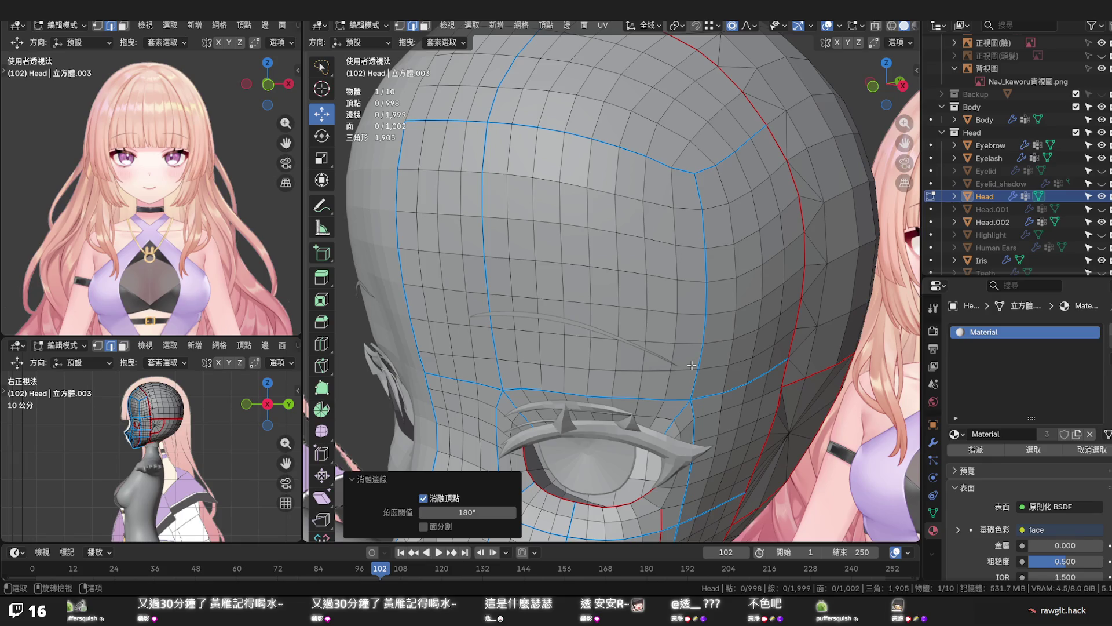
{"action": "mouse_move", "coordinate": [692, 365]}
{"action": "middle_mouse_down"}
{"action": "mouse_move", "coordinate": [714, 351]}
{"action": "mouse_move", "coordinate": [619, 325]}
{"action": "mouse_move", "coordinate": [579, 337]}
{"action": "mouse_move", "coordinate": [564, 393]}
{"action": "middle_mouse_up"}
{"action": "scroll", "coordinate": [709, 352], "scroll_direction": "down", "scroll_amount": 3}
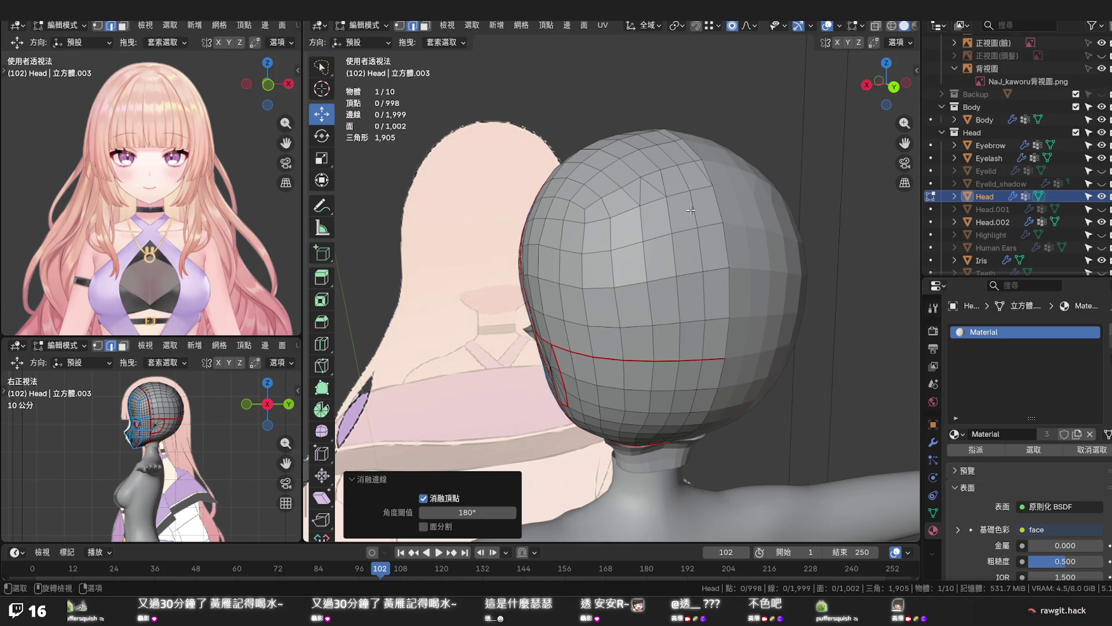
{"action": "middle_click_drag", "start_coordinate": [707, 203], "coordinate": [670, 198]}
{"action": "key", "text": "ctrl+r"}
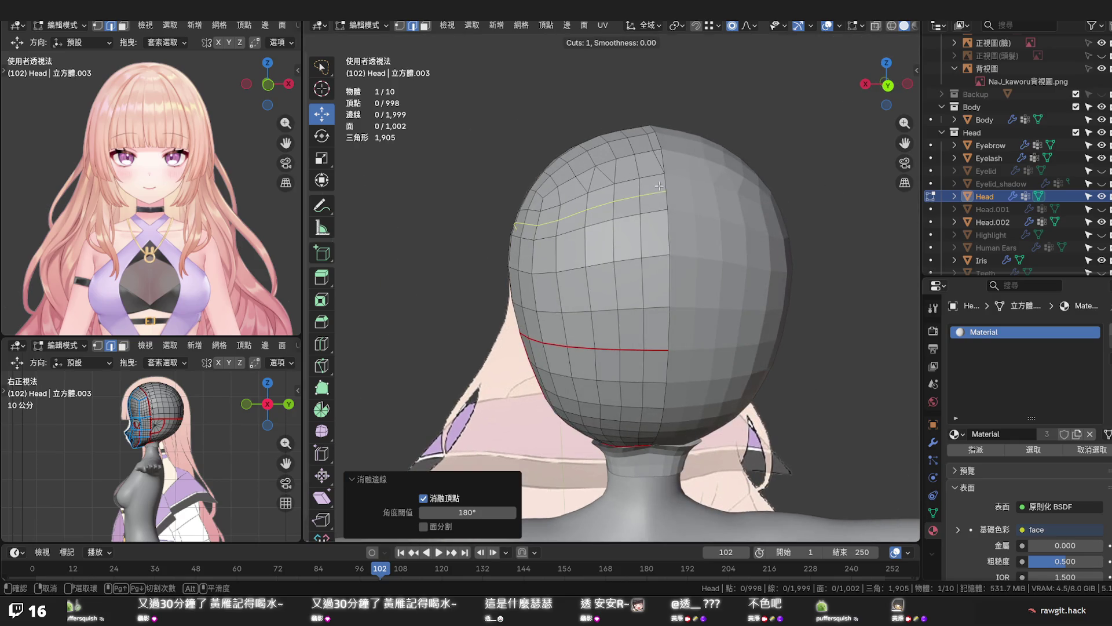
{"action": "key", "text": "Escape"}
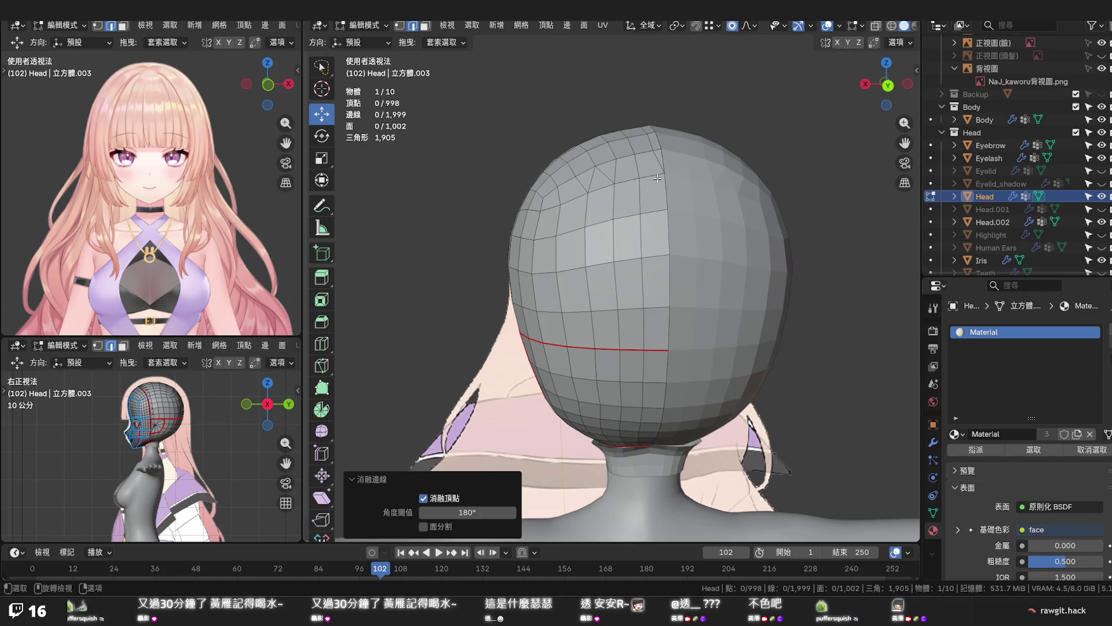
{"action": "key", "text": "k"}
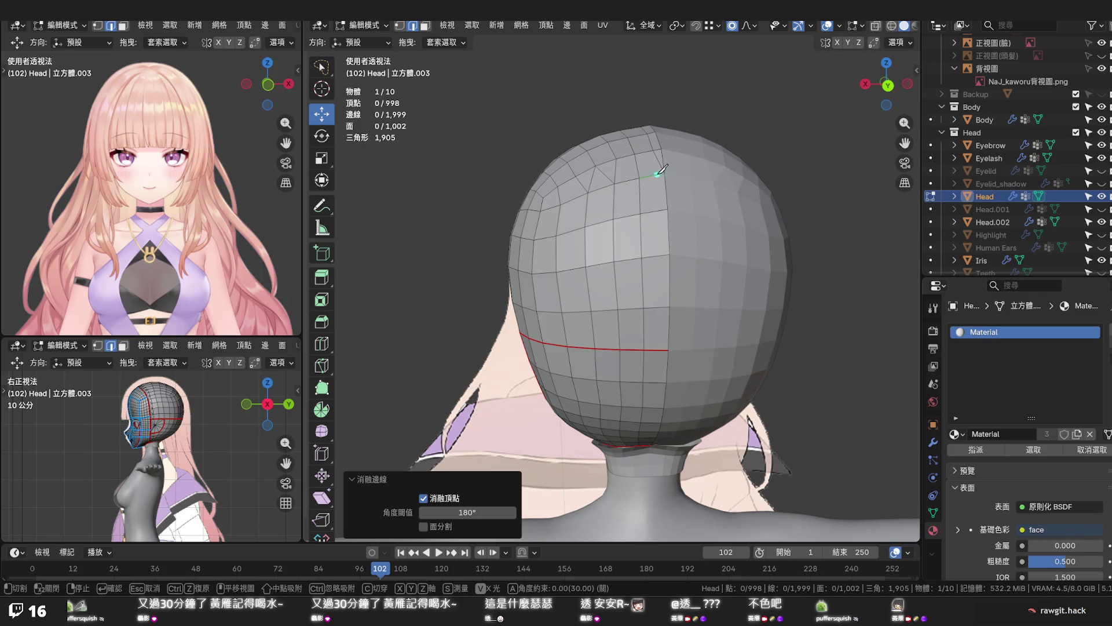
{"action": "left_click", "coordinate": [653, 150]}
{"action": "left_click", "coordinate": [660, 167]}
{"action": "key", "text": "Return"}
{"action": "key", "text": "ctrl+r"}
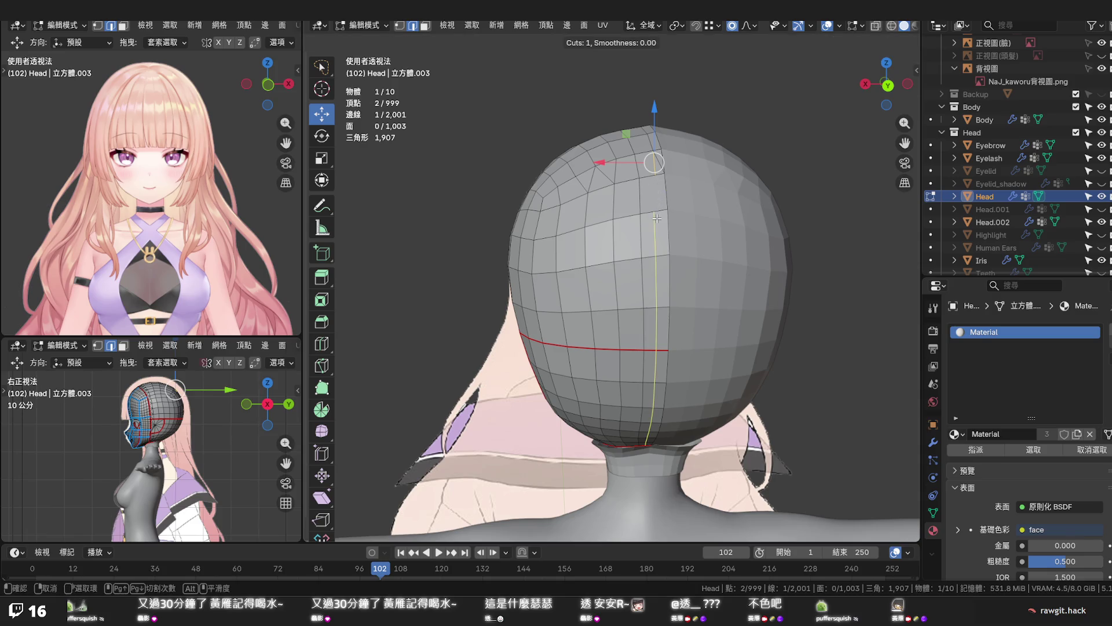
{"action": "key", "text": "Escape"}
{"action": "middle_click_drag", "start_coordinate": [657, 218], "coordinate": [676, 242]}
{"action": "scroll", "coordinate": [666, 289], "scroll_direction": "up", "scroll_amount": 1}
{"action": "mouse_move", "coordinate": [666, 289]}
{"action": "middle_mouse_down"}
{"action": "mouse_move", "coordinate": [622, 380]}
{"action": "mouse_move", "coordinate": [644, 325]}
{"action": "mouse_move", "coordinate": [668, 310]}
{"action": "mouse_move", "coordinate": [660, 292]}
{"action": "mouse_move", "coordinate": [644, 295]}
{"action": "middle_mouse_up"}
{"action": "key", "text": "ctrl+x"}
{"action": "left_click", "coordinate": [627, 327]}
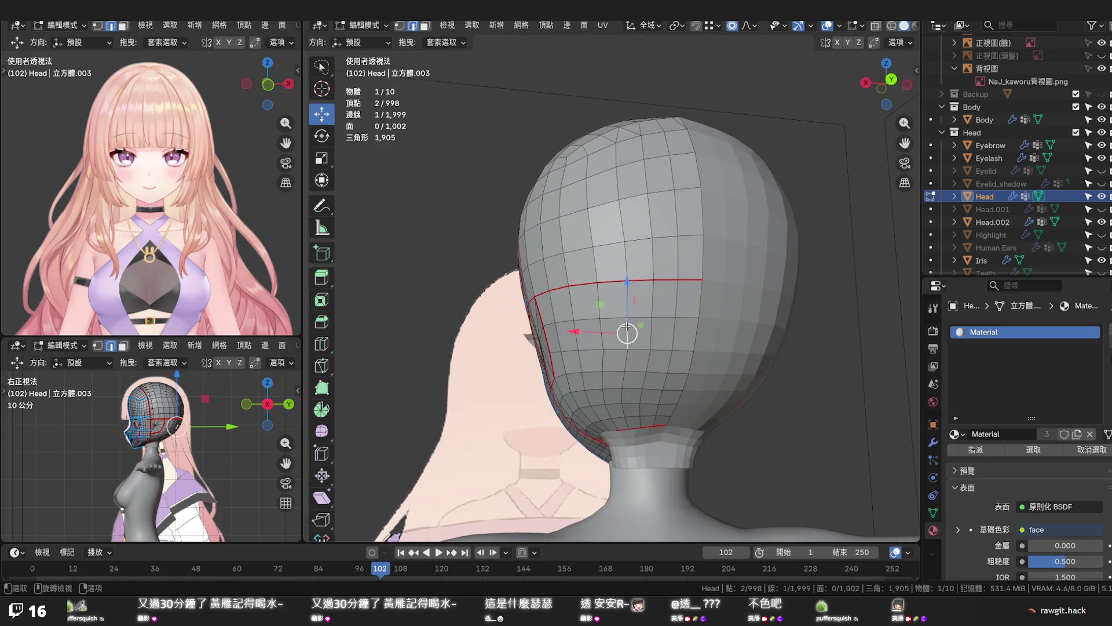
Edge-slide two vertical edge runs on the back of the head, toward its top, to even their spacing
{"action": "left_click", "coordinate": [615, 153], "text": "ctrl"}
{"action": "key", "text": "g"}
{"action": "key", "text": "g"}
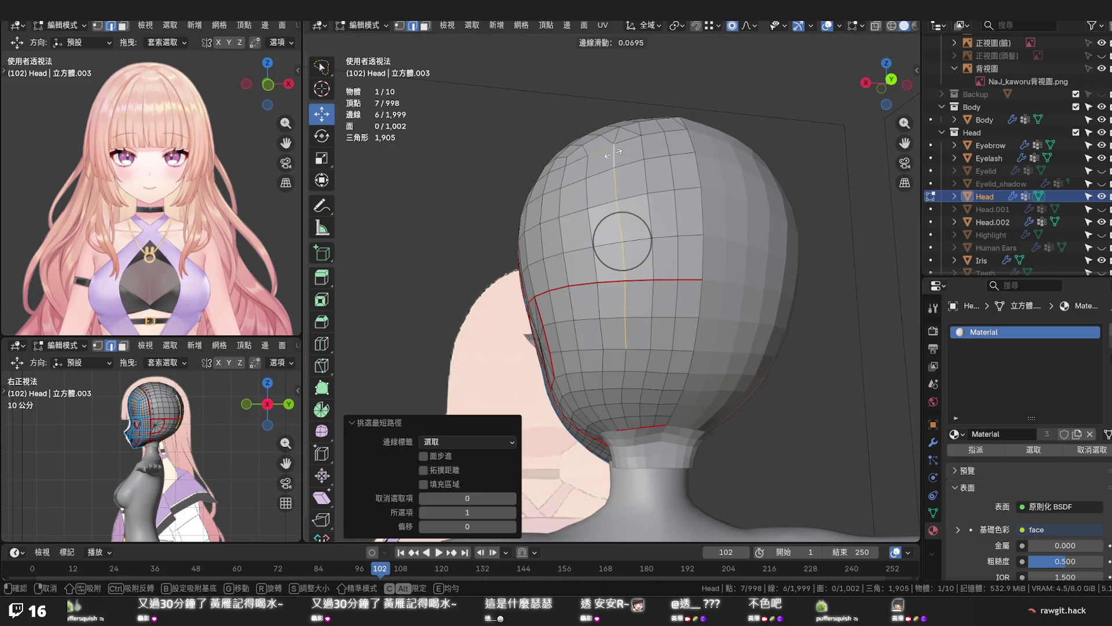
{"action": "left_click", "coordinate": [612, 154]}
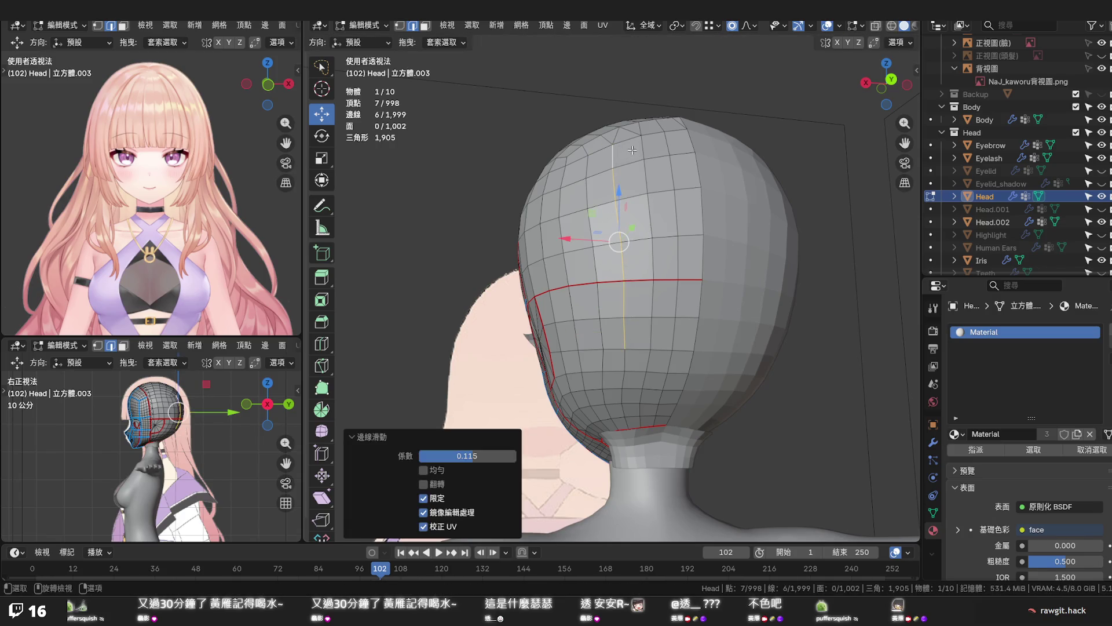
{"action": "left_click", "coordinate": [641, 146]}
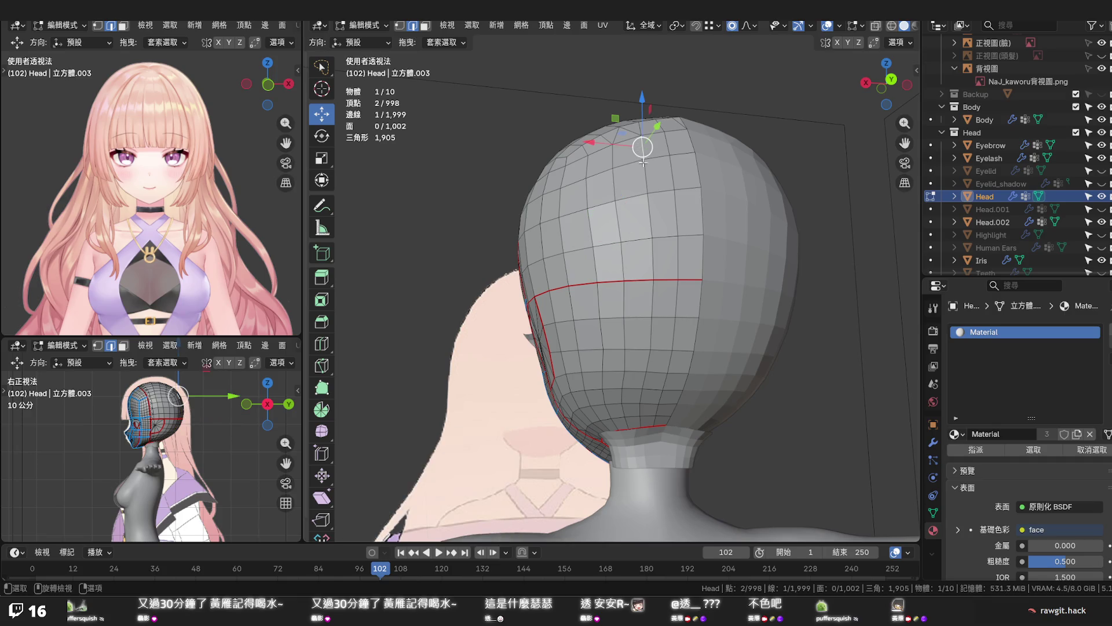
{"action": "left_click", "coordinate": [651, 334], "text": "ctrl"}
{"action": "key", "text": "g"}
{"action": "key", "text": "g"}
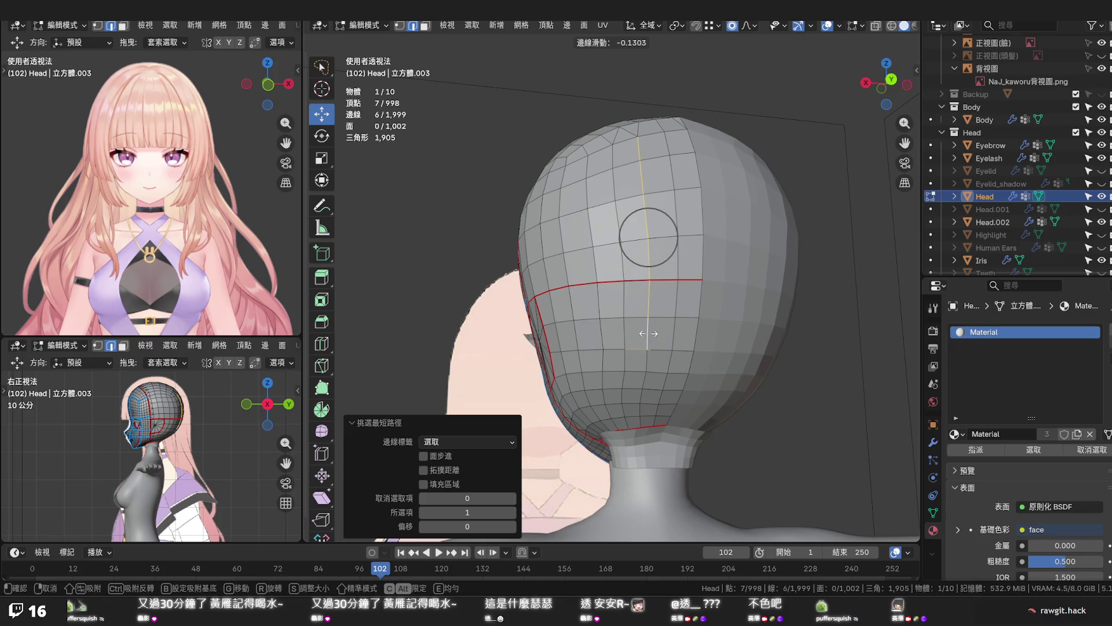
{"action": "left_click", "coordinate": [649, 334]}
{"action": "left_click", "coordinate": [689, 256]}
{"action": "mouse_move", "coordinate": [689, 256]}
{"action": "middle_mouse_down"}
{"action": "mouse_move", "coordinate": [675, 322]}
{"action": "mouse_move", "coordinate": [690, 374]}
{"action": "middle_mouse_up"}
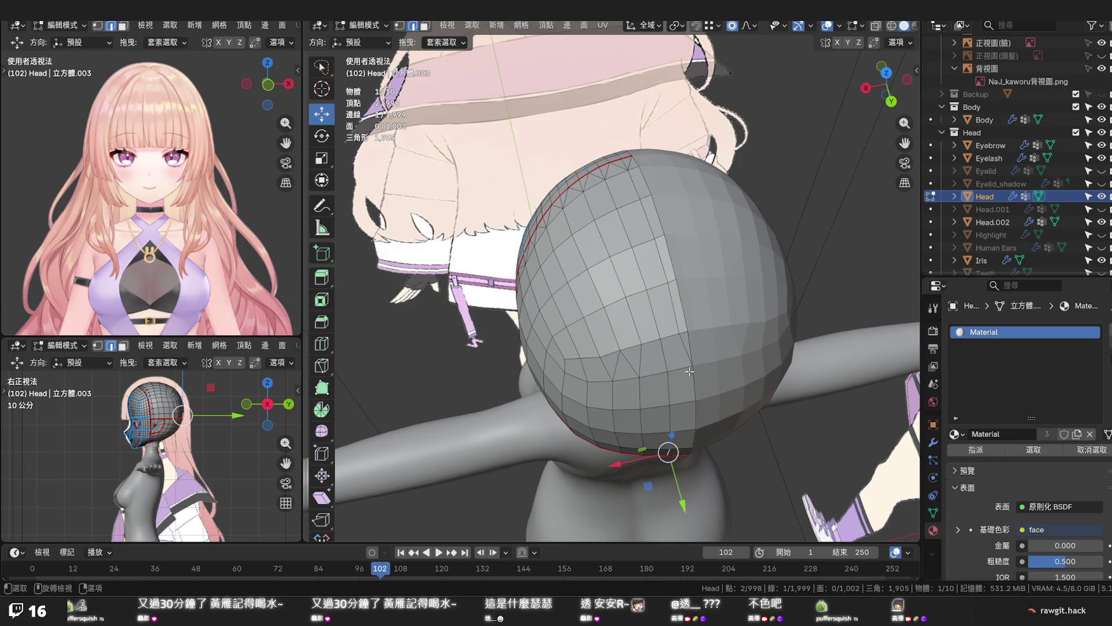
Dissolve two stray edges near the top of the head
{"action": "middle_click_drag", "start_coordinate": [661, 178], "coordinate": [658, 242]}
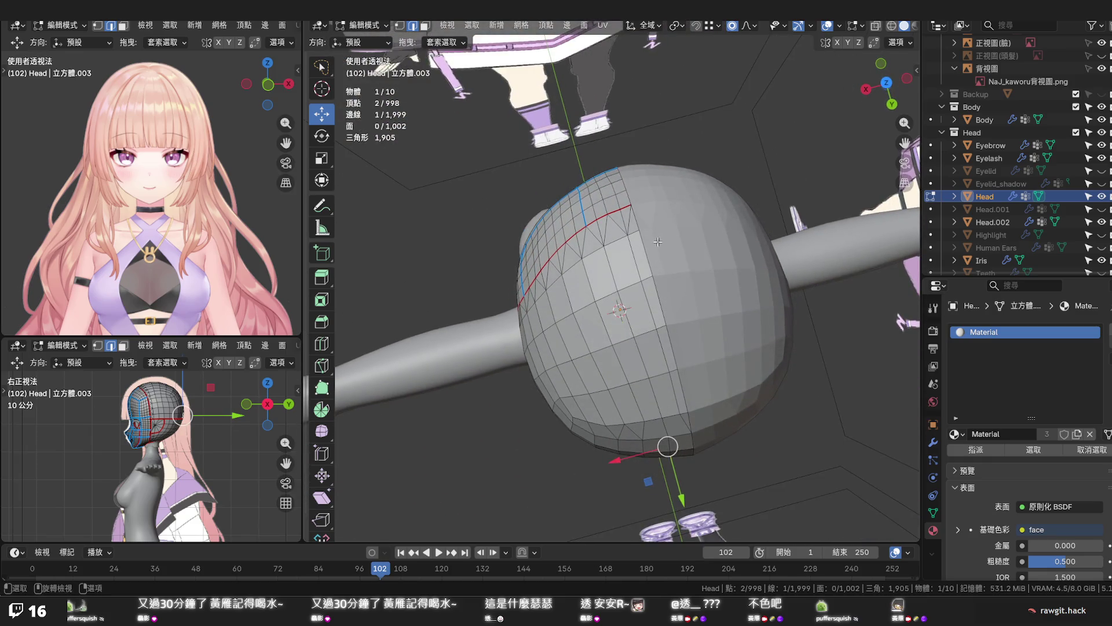
{"action": "scroll", "coordinate": [658, 242], "scroll_direction": "up", "scroll_amount": 2}
{"action": "left_click", "coordinate": [621, 190]}
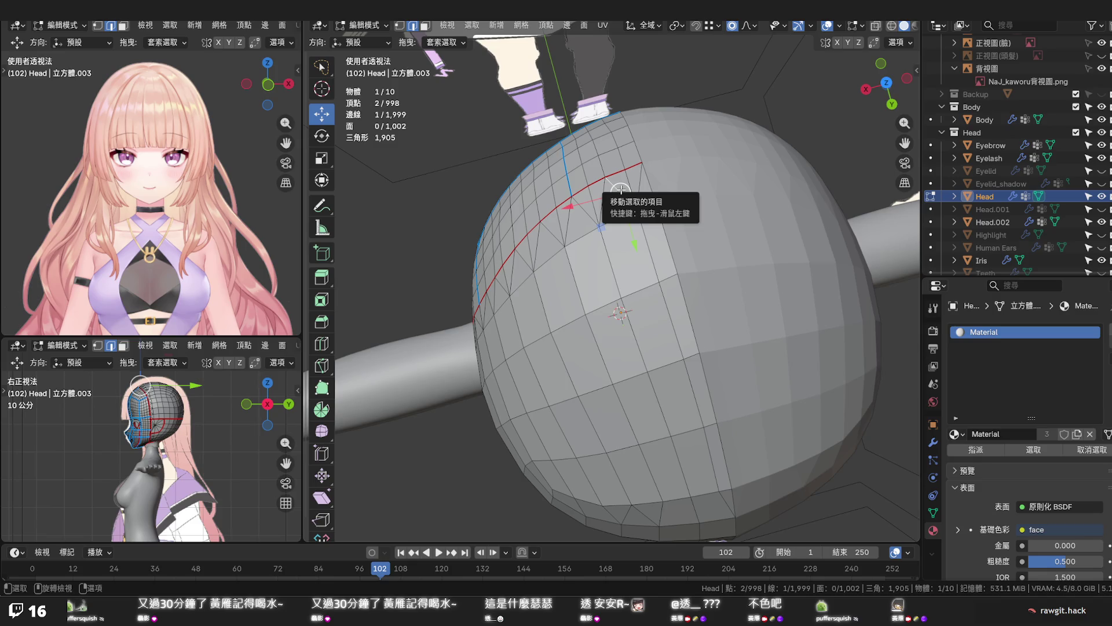
{"action": "key", "text": "x"}
{"action": "left_click", "coordinate": [622, 189]}
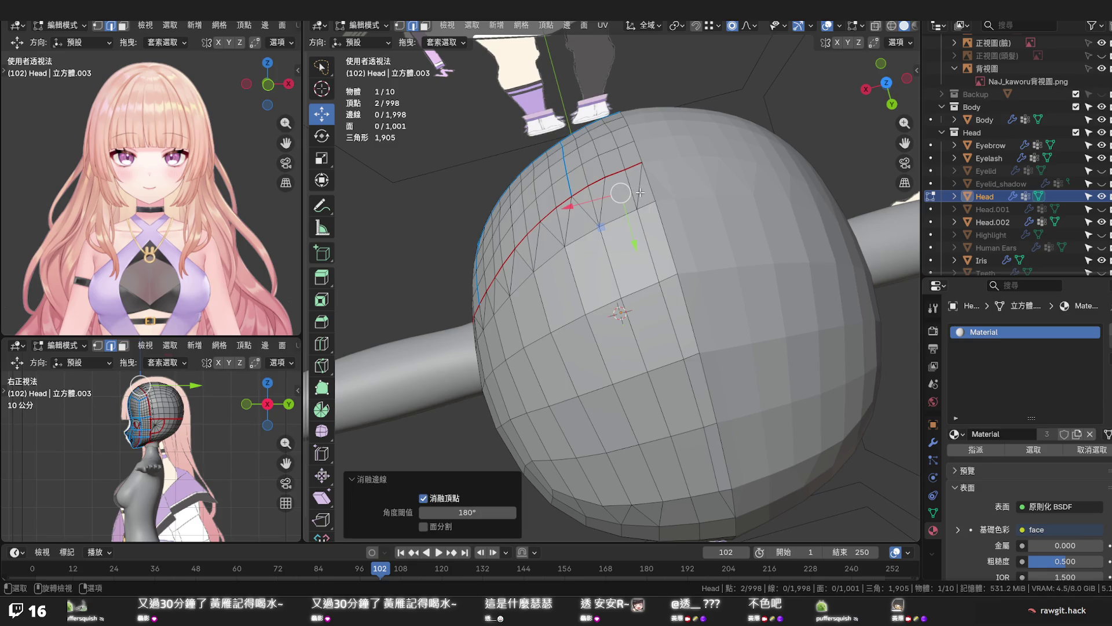
{"action": "left_click", "coordinate": [640, 192]}
{"action": "key", "text": "x"}
{"action": "left_click", "coordinate": [640, 192]}
Knife-cut a new connecting edge and slide the long vertical loop on the back of the head
{"action": "key", "text": "k"}
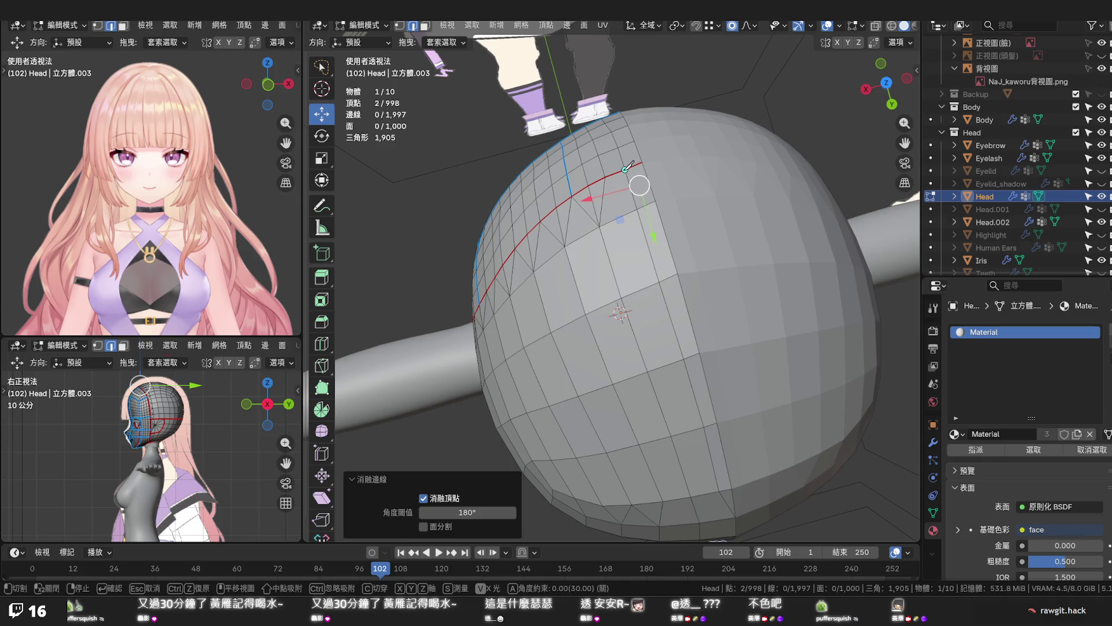
{"action": "left_click", "coordinate": [655, 200]}
{"action": "key", "text": "Return"}
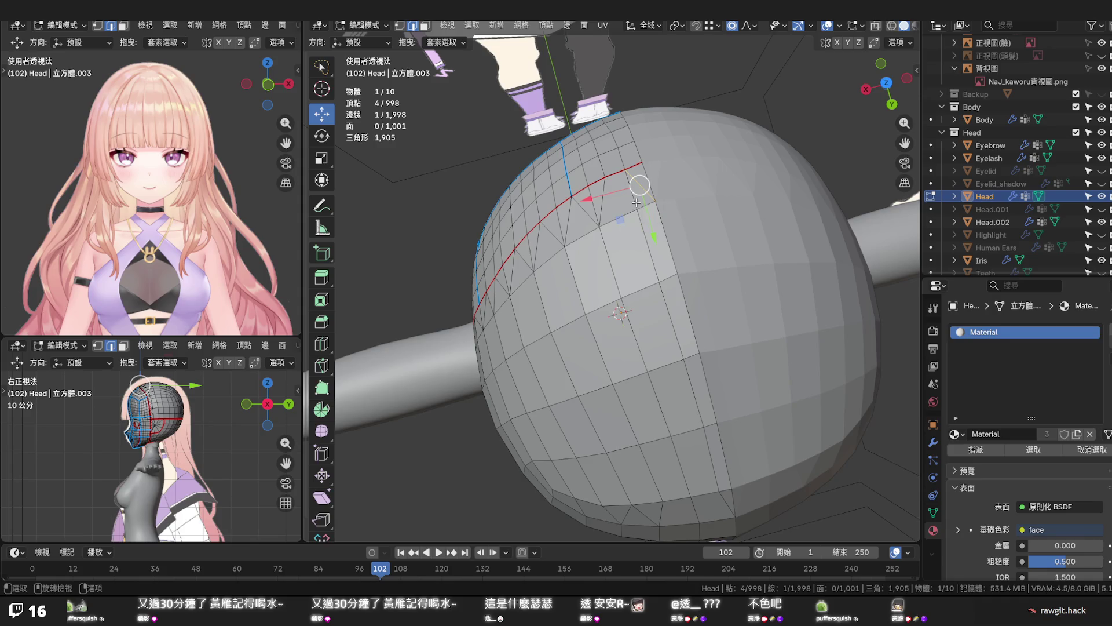
{"action": "middle_click_drag", "start_coordinate": [651, 243], "coordinate": [661, 226]}
{"action": "left_click", "coordinate": [670, 227], "text": "alt"}
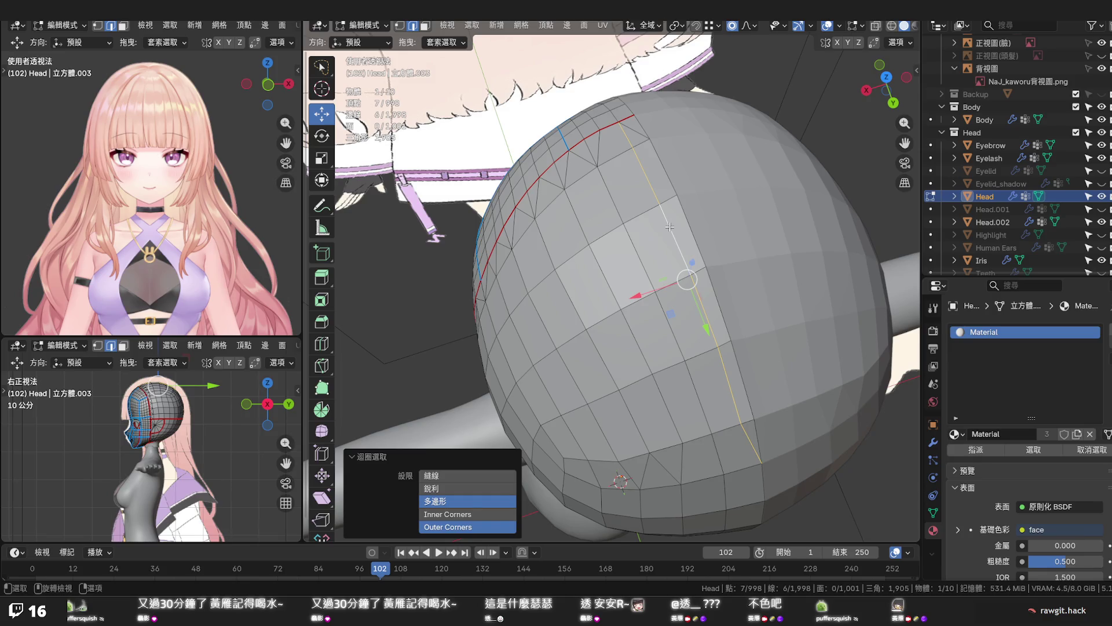
{"action": "left_click", "coordinate": [637, 256], "text": "alt"}
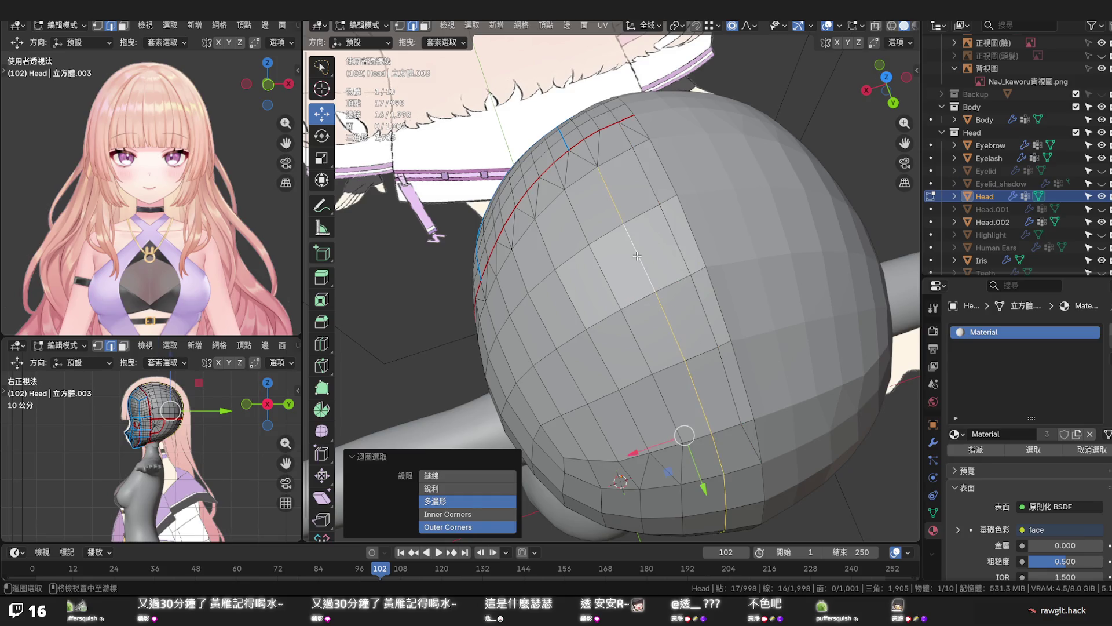
{"action": "middle_click_drag", "start_coordinate": [637, 255], "coordinate": [640, 225]}
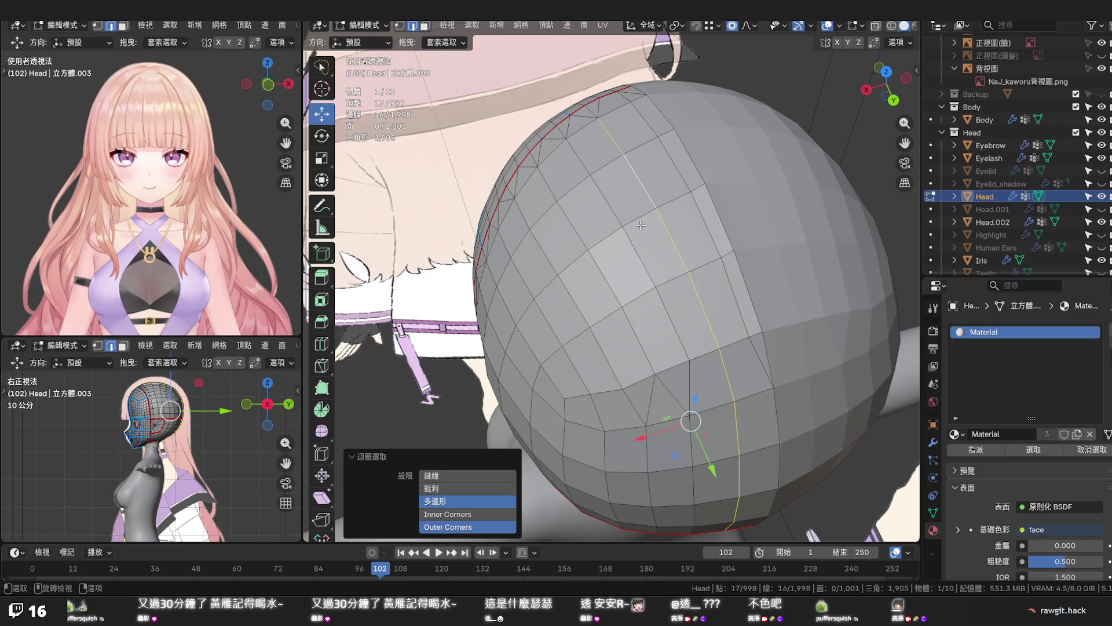
{"action": "key", "text": "g"}
{"action": "key", "text": "g"}
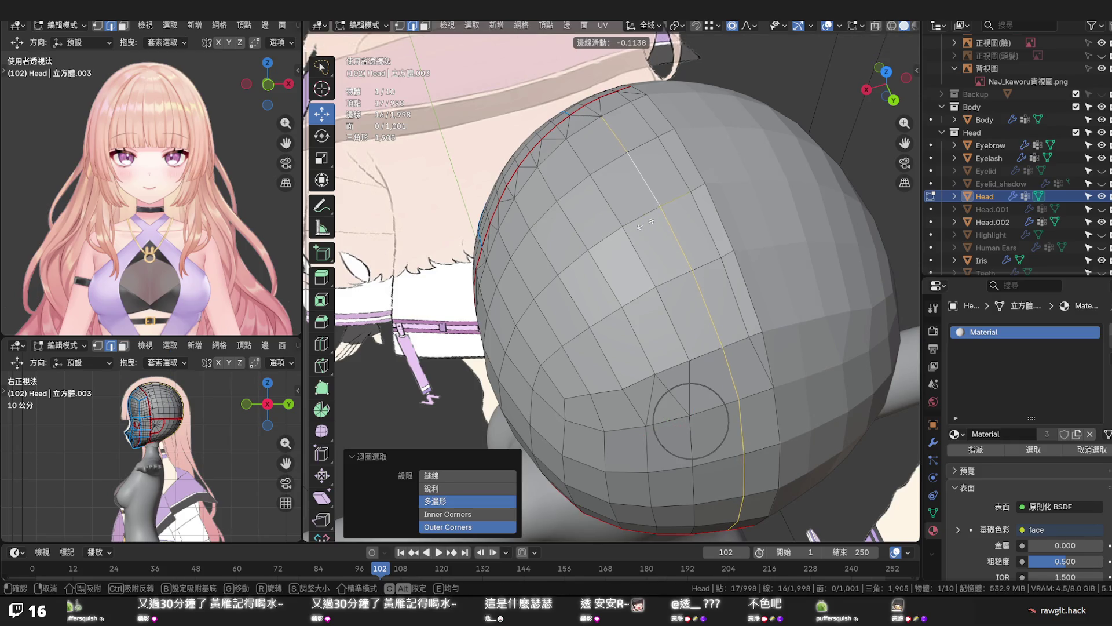
{"action": "left_click", "coordinate": [646, 224]}
Dissolve a short partial edge loop, then undo to restore the dissolved edges
{"action": "left_click", "coordinate": [712, 228], "text": "alt"}
{"action": "key", "text": "c"}
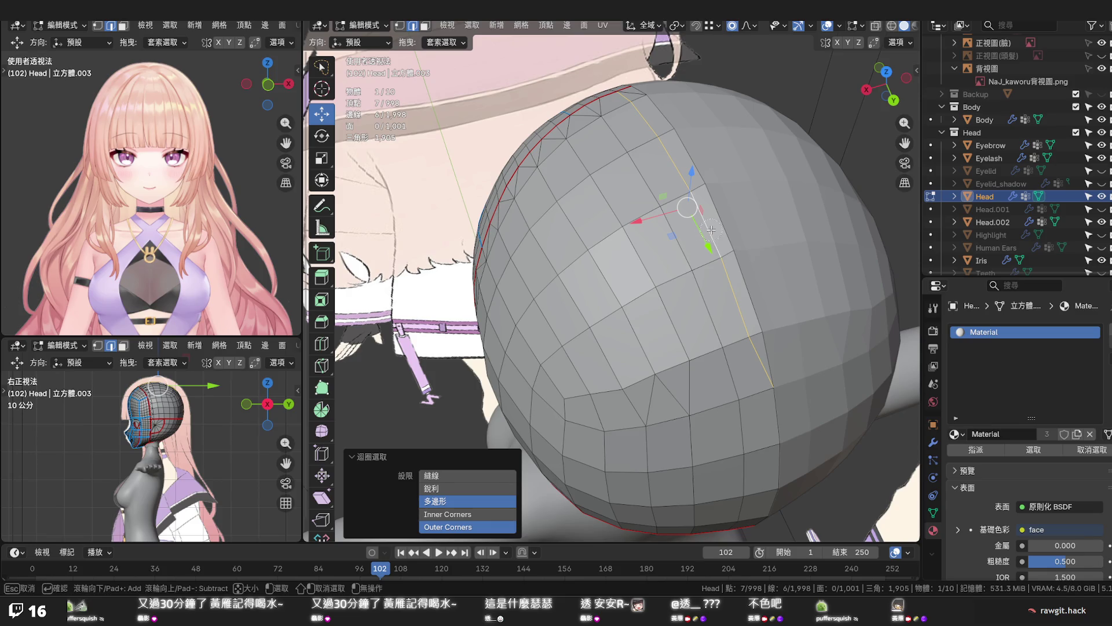
{"action": "key", "text": "Escape"}
{"action": "key", "text": "x"}
{"action": "left_click", "coordinate": [711, 229]}
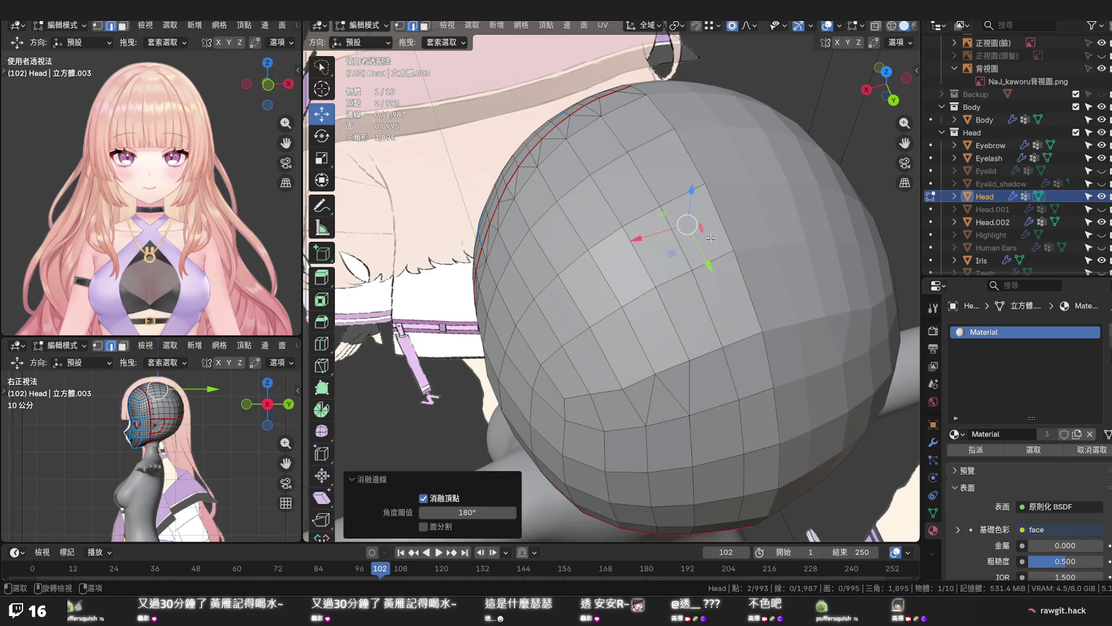
{"action": "scroll", "coordinate": [711, 238], "scroll_direction": "down", "scroll_amount": 1}
{"action": "left_click", "coordinate": [675, 254], "text": "alt"}
{"action": "mouse_move", "coordinate": [675, 253]}
{"action": "middle_mouse_down"}
{"action": "mouse_move", "coordinate": [643, 192]}
{"action": "mouse_move", "coordinate": [648, 209]}
{"action": "middle_mouse_up"}
{"action": "key", "text": "ctrl+z"}
{"action": "key", "text": "ctrl+z"}
{"action": "key", "text": "ctrl+z"}
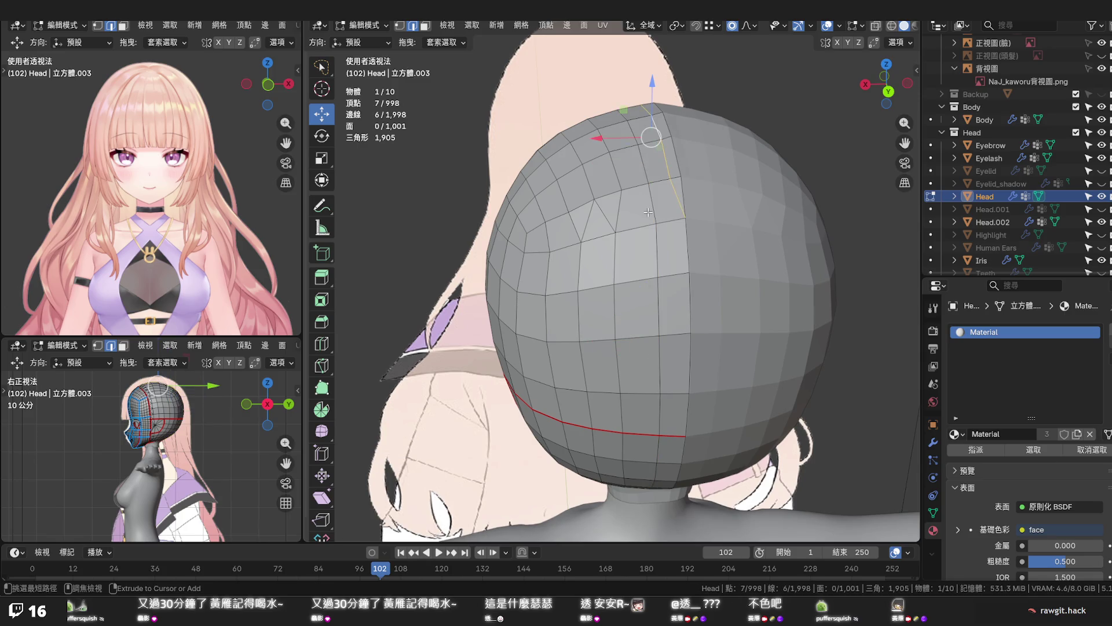
Dissolve the short edge loop on the back of the head
{"action": "left_click", "coordinate": [676, 197], "text": "alt"}
{"action": "key", "text": "x"}
{"action": "left_click", "coordinate": [677, 194]}
{"action": "middle_click_drag", "start_coordinate": [675, 197], "coordinate": [643, 323]}
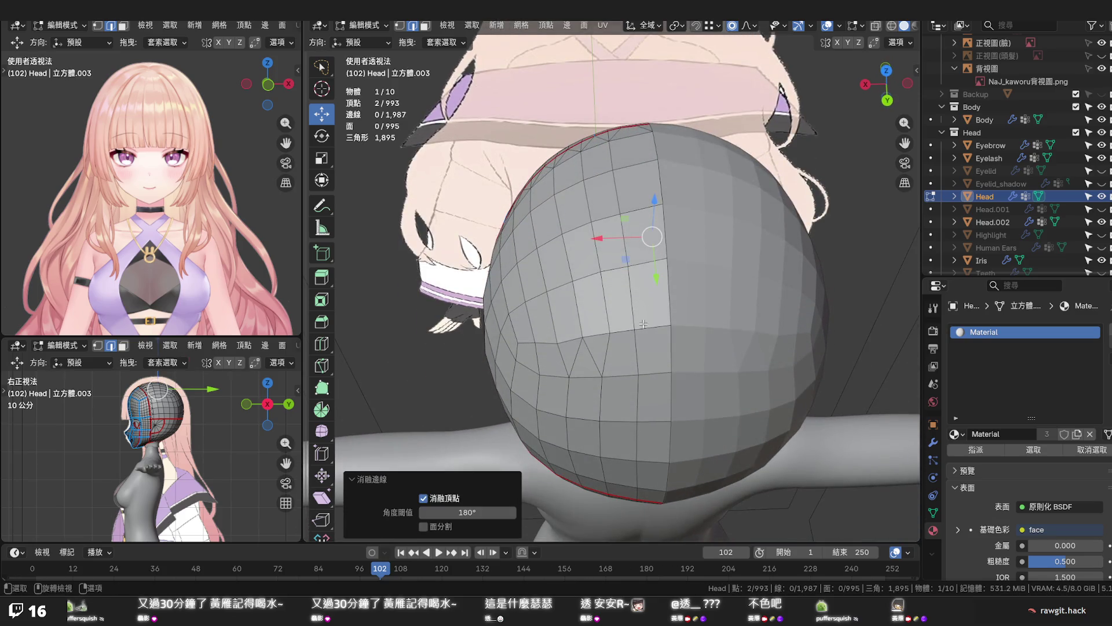
Select the edge run up to the head top and edge-slide it to even the spacing
{"action": "left_click", "coordinate": [635, 345]}
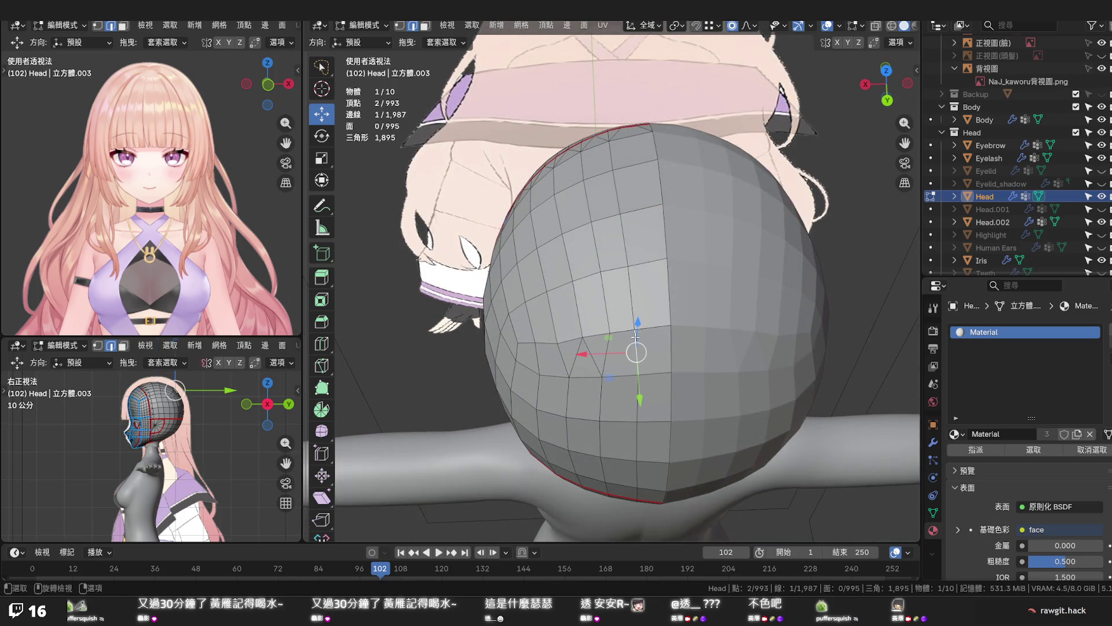
{"action": "left_click", "coordinate": [613, 157], "text": "ctrl"}
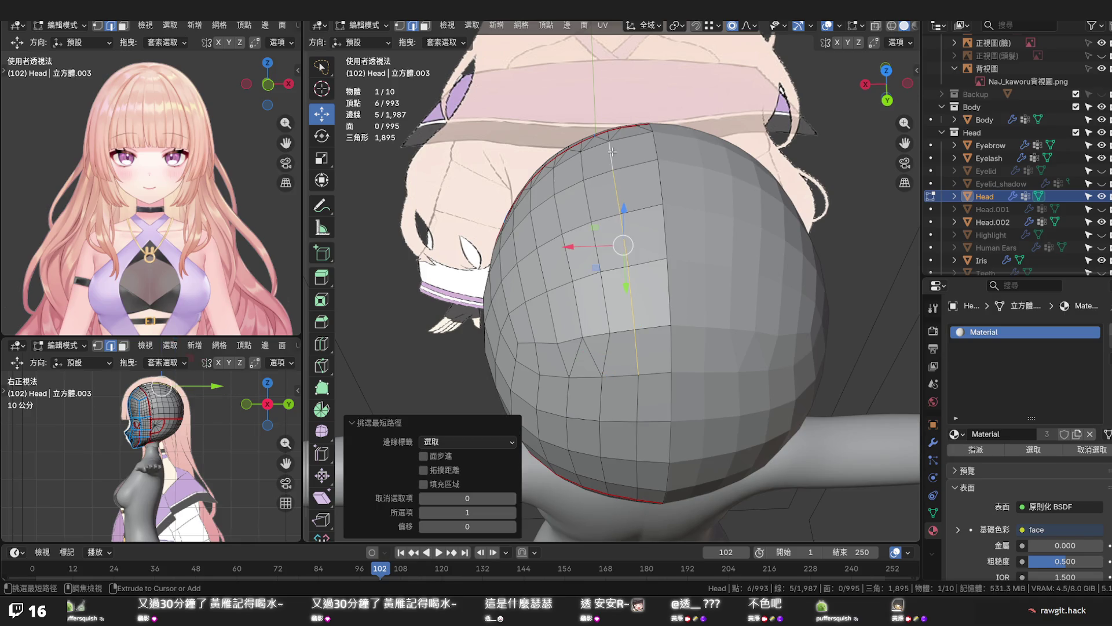
{"action": "left_click", "coordinate": [612, 134], "text": "ctrl"}
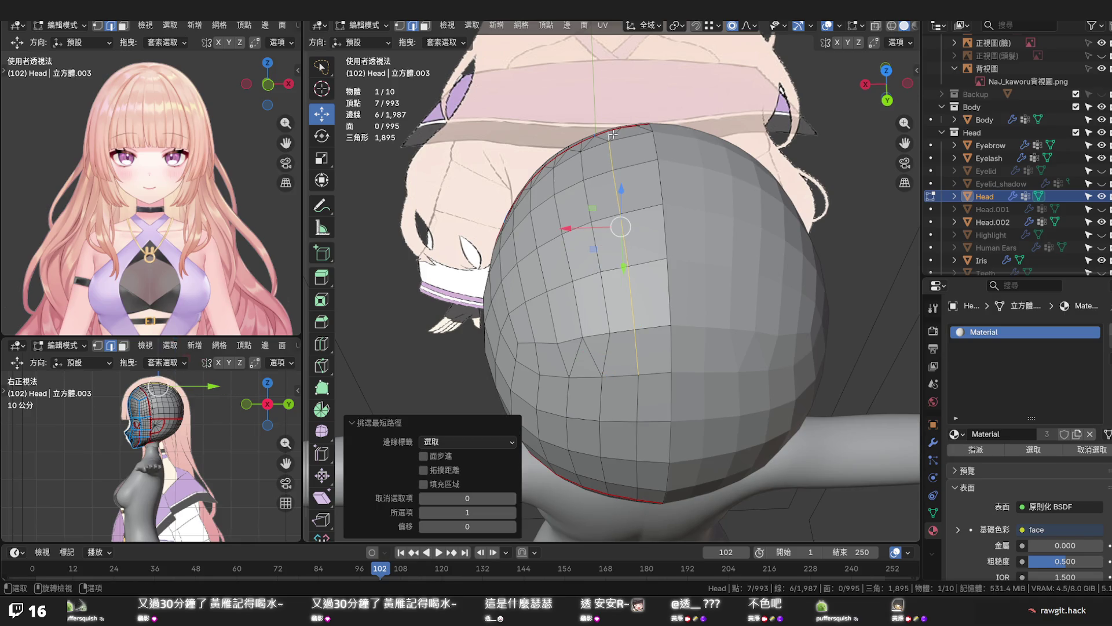
{"action": "middle_click_drag", "start_coordinate": [612, 135], "coordinate": [649, 205]}
{"action": "key", "text": "g"}
{"action": "key", "text": "g"}
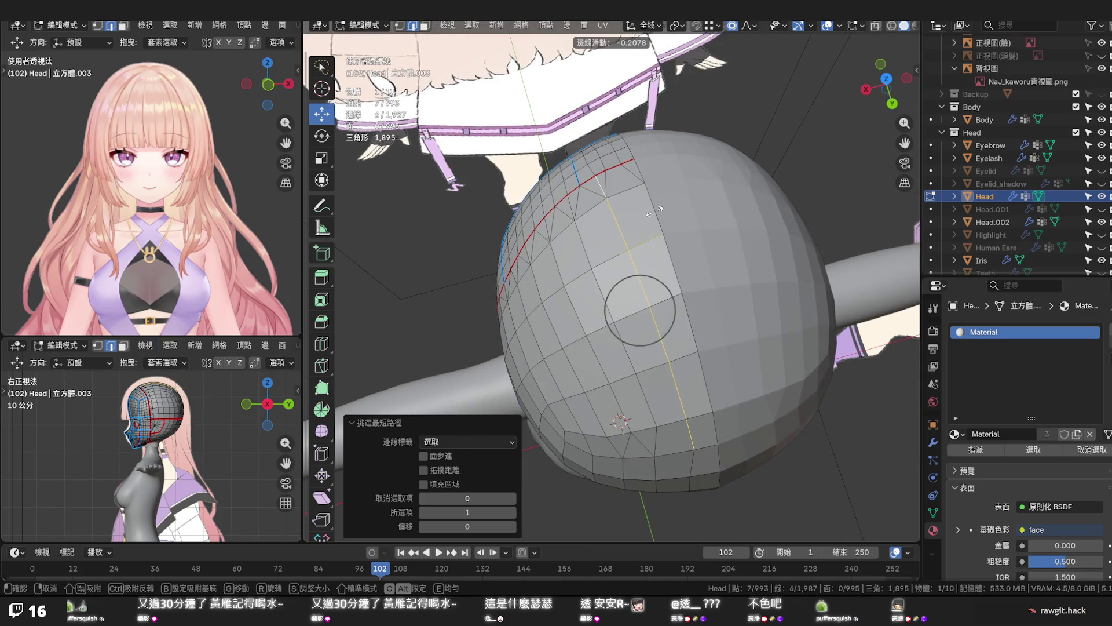
{"action": "key", "text": "Escape"}
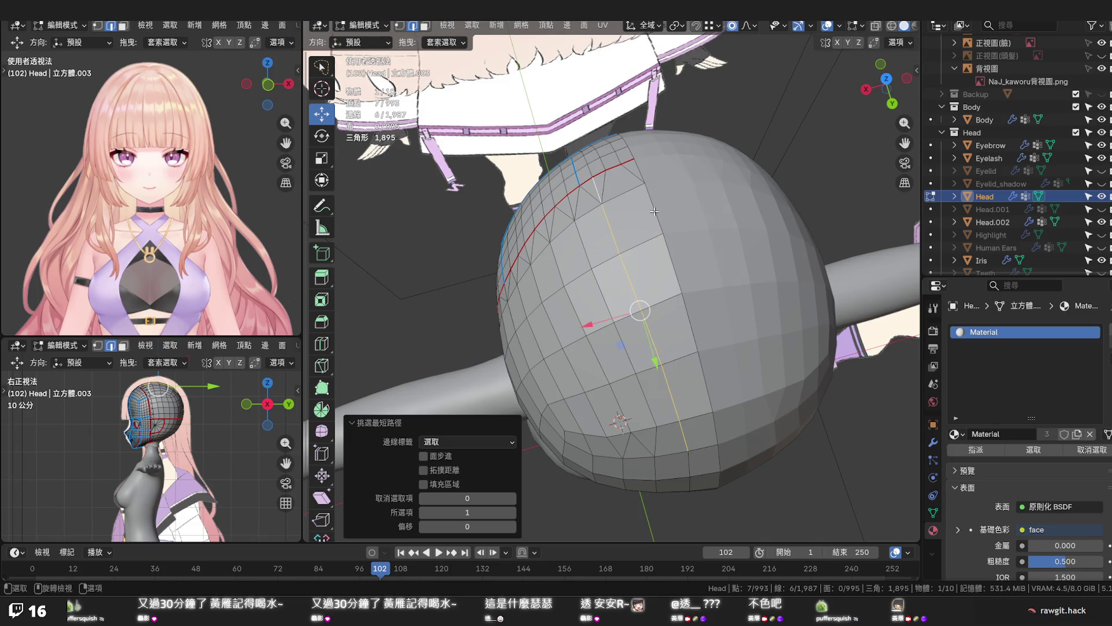
{"action": "key", "text": "ctrl+z"}
{"action": "key", "text": "g"}
{"action": "key", "text": "g"}
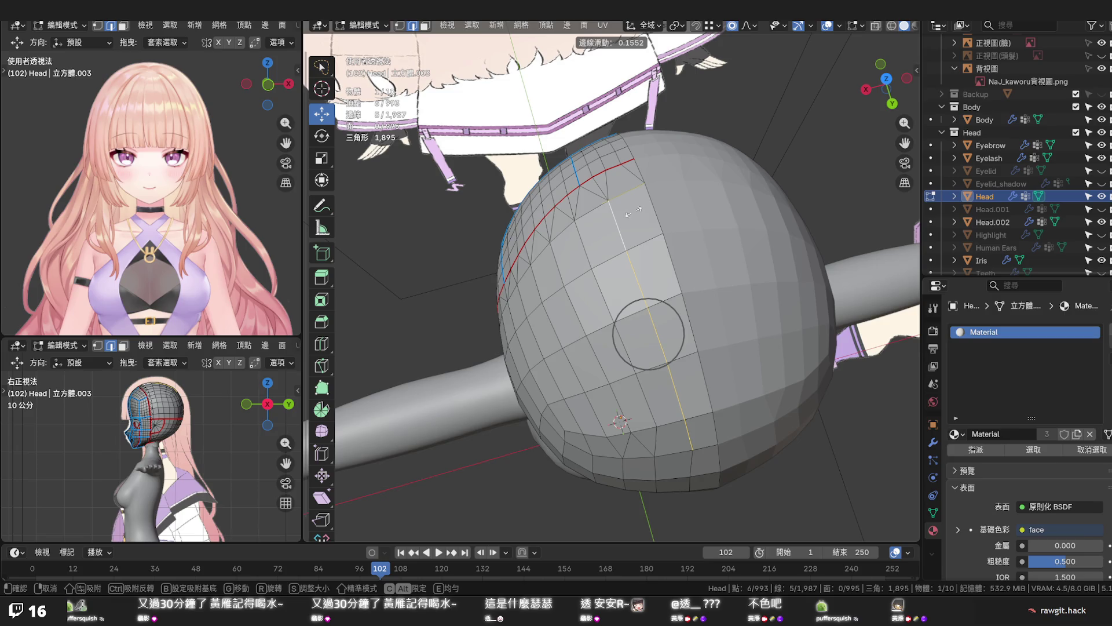
{"action": "left_click", "coordinate": [634, 211]}
{"action": "middle_click_drag", "start_coordinate": [592, 241], "coordinate": [669, 212]}
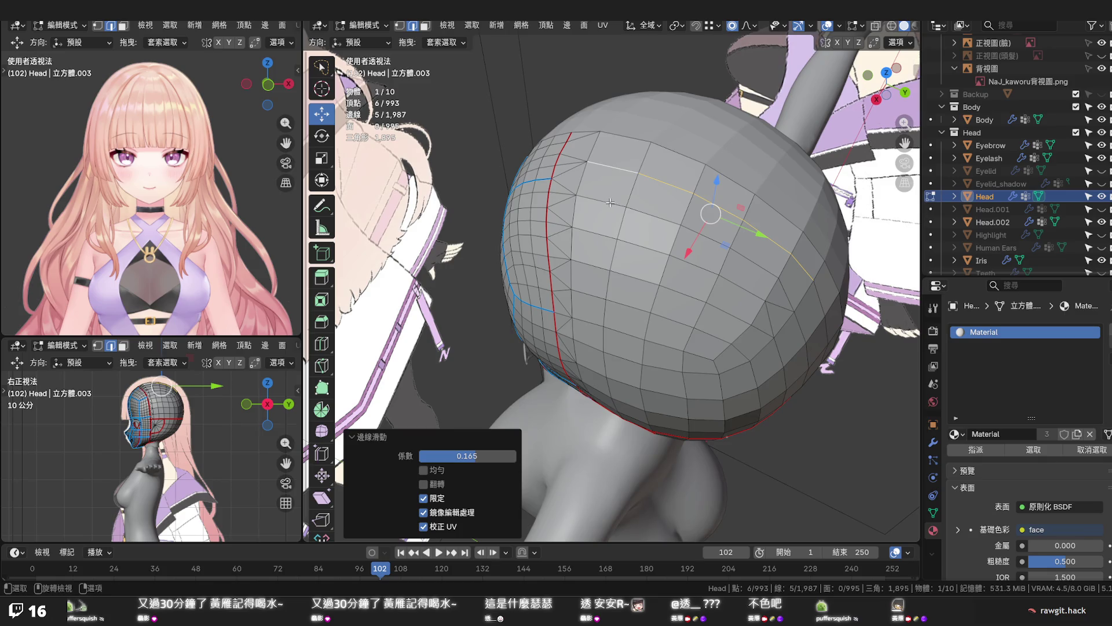
In vertex mode, slide one back-of-skull vertex along its edge with Shift+V
{"action": "left_click", "coordinate": [769, 270], "text": "ctrl"}
{"action": "middle_click_drag", "start_coordinate": [769, 270], "coordinate": [660, 269]}
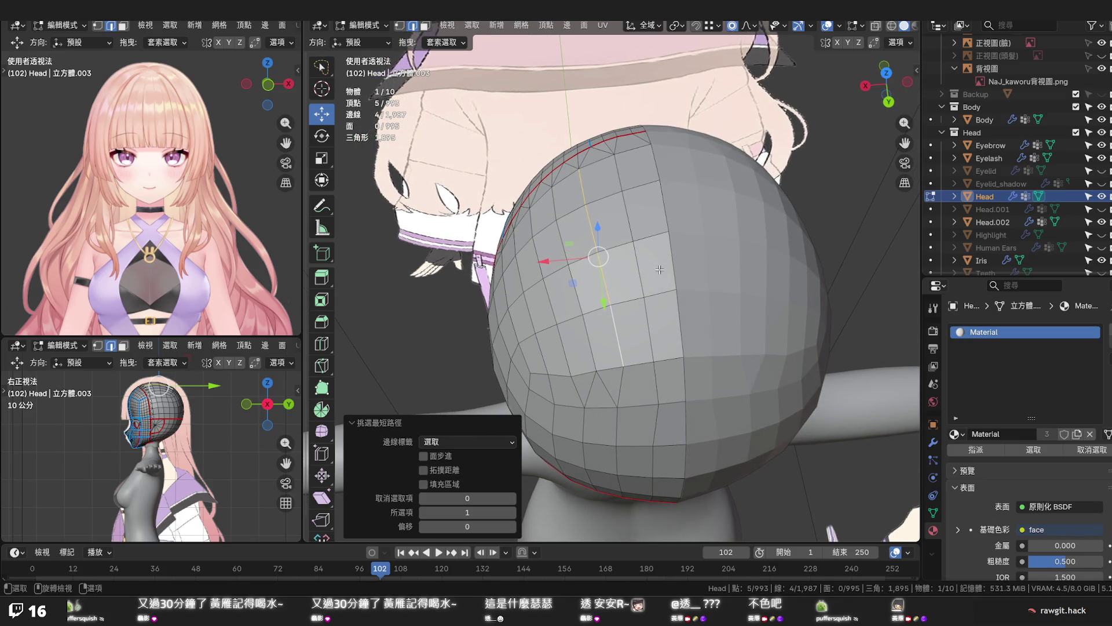
{"action": "middle_click_drag", "start_coordinate": [660, 268], "coordinate": [655, 273]}
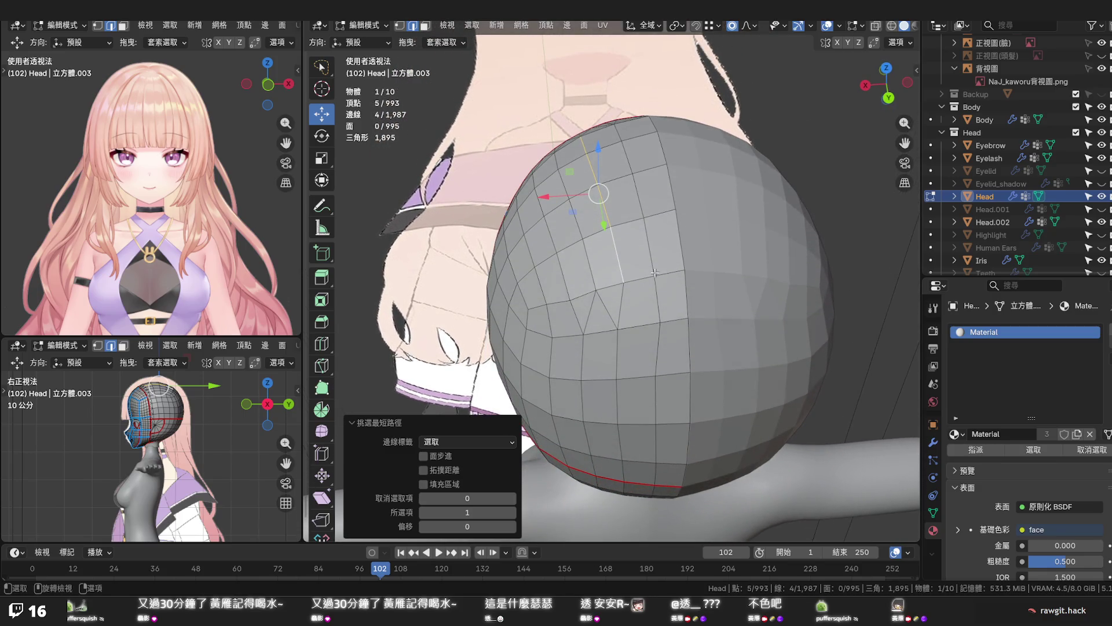
{"action": "key", "text": "1"}
{"action": "left_click", "coordinate": [659, 320]}
{"action": "key", "text": "shift+v"}
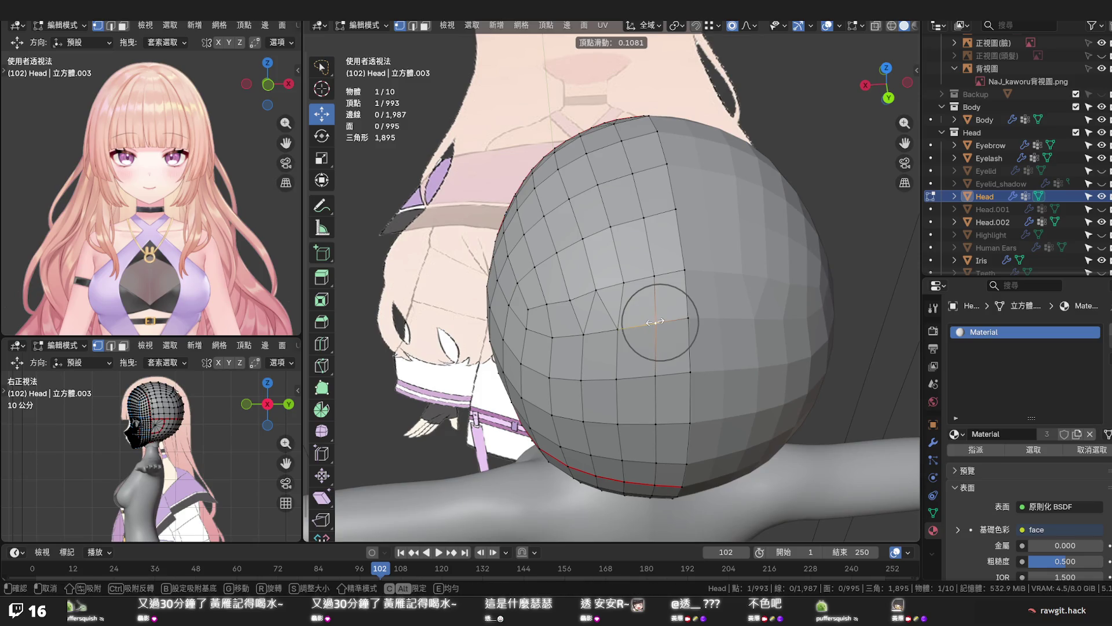
{"action": "left_click", "coordinate": [654, 322]}
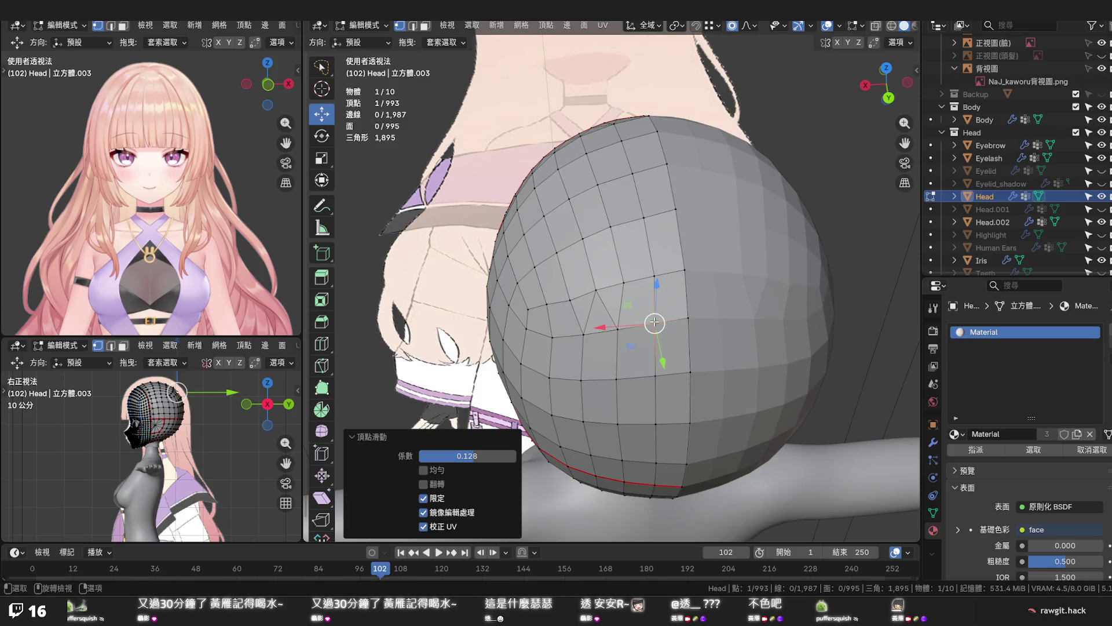
Slide the neighbouring vertex along its edge as well, then deselect everything
{"action": "left_click", "coordinate": [653, 275]}
{"action": "key", "text": "shift+v"}
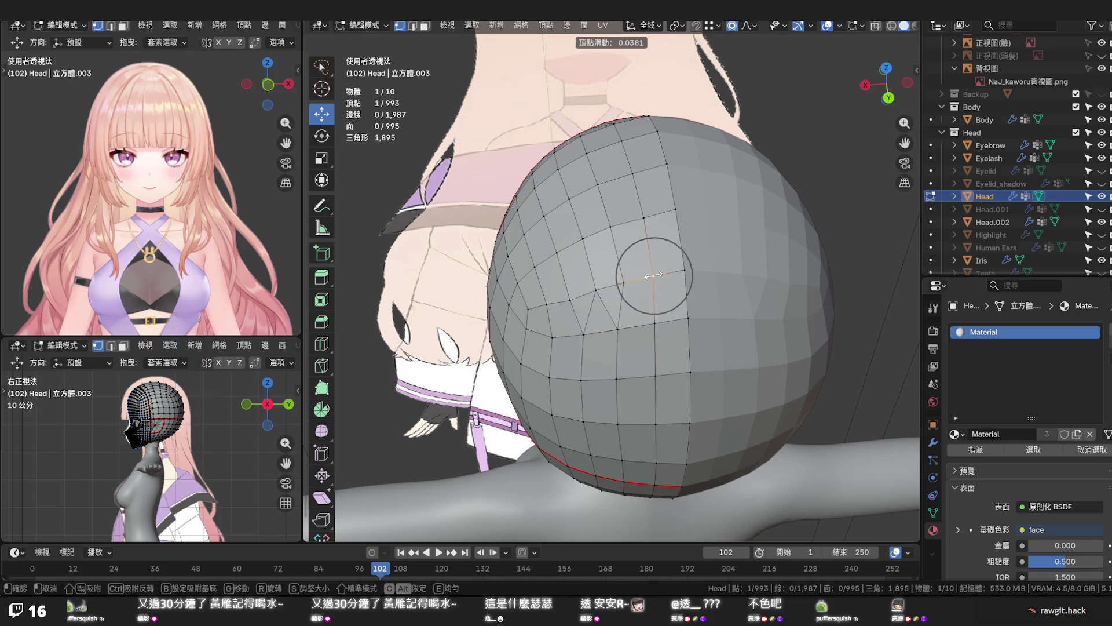
{"action": "left_click", "coordinate": [654, 275]}
{"action": "left_click", "coordinate": [651, 270]}
{"action": "middle_click_drag", "start_coordinate": [686, 268], "coordinate": [702, 238]}
{"action": "left_click", "coordinate": [779, 256]}
{"action": "mouse_move", "coordinate": [779, 255]}
{"action": "middle_mouse_down"}
{"action": "mouse_move", "coordinate": [805, 226]}
{"action": "mouse_move", "coordinate": [785, 169]}
{"action": "mouse_move", "coordinate": [843, 187]}
{"action": "mouse_move", "coordinate": [751, 247]}
{"action": "middle_mouse_up"}
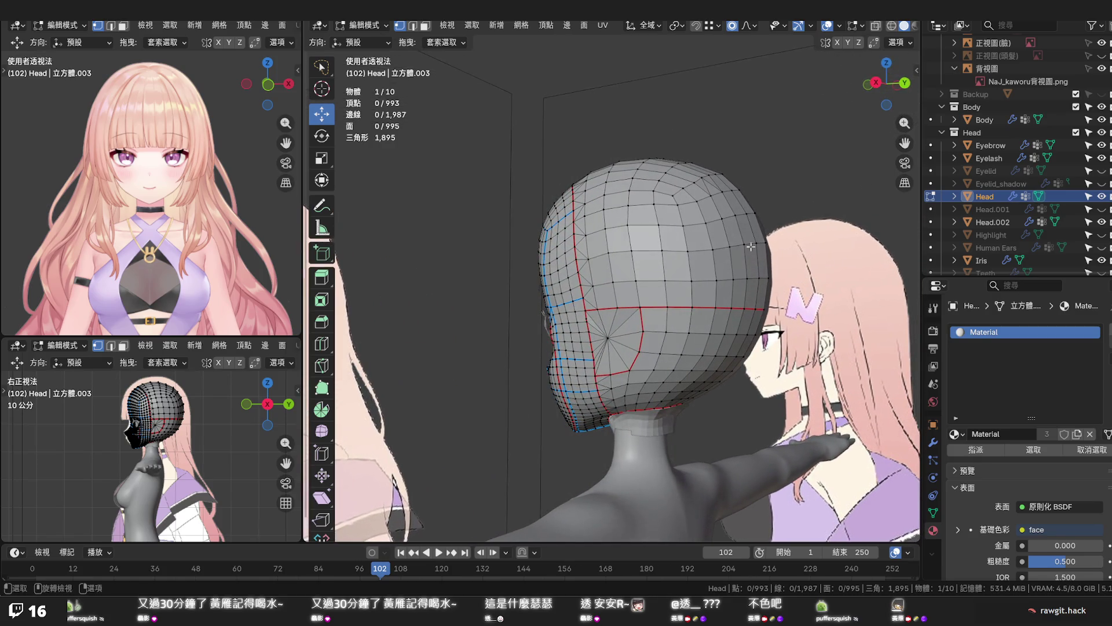
Try Set Edge Flow on a side-of-head edge path, then undo it
{"action": "left_click", "coordinate": [613, 282]}
{"action": "left_click", "coordinate": [766, 280], "text": "ctrl"}
{"action": "key", "text": "q"}
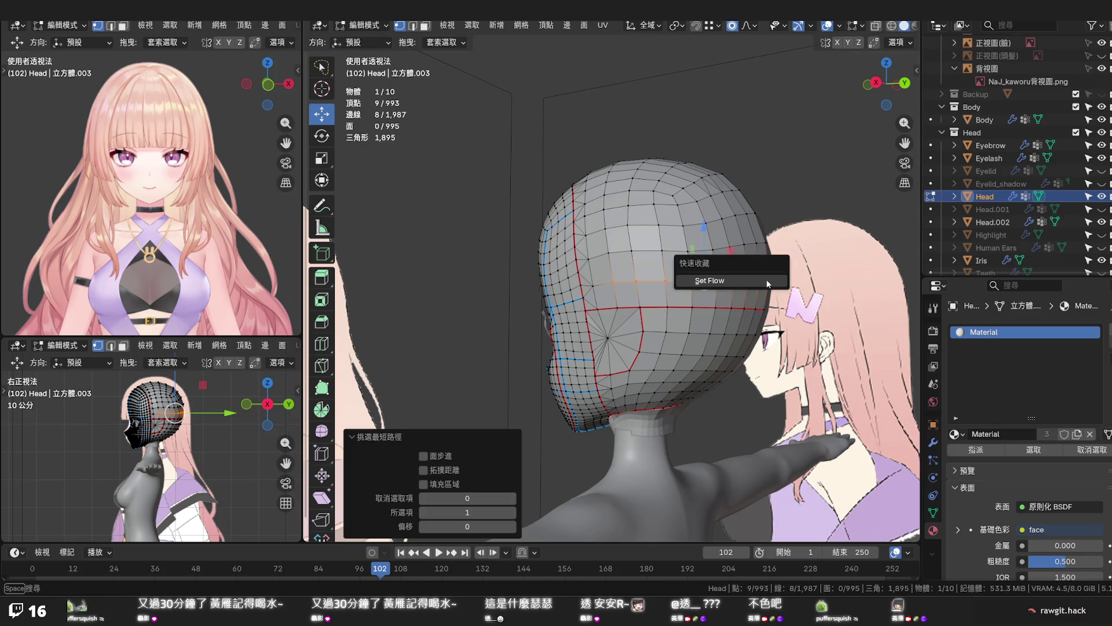
{"action": "left_click", "coordinate": [767, 280]}
{"action": "key", "text": "ctrl+z"}
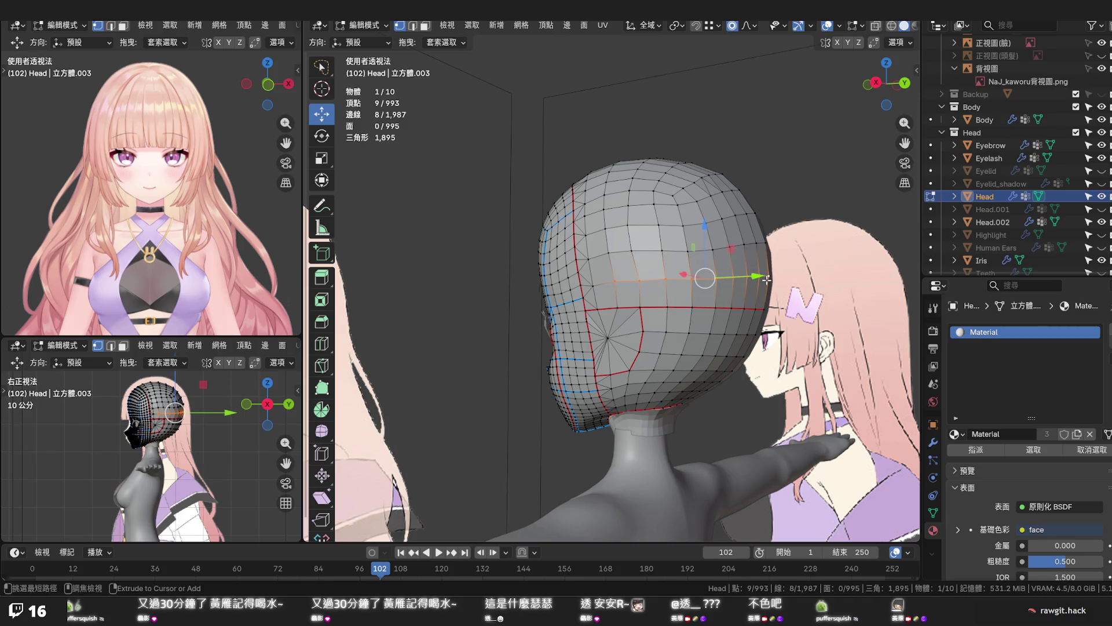
Vertex-slide a single side-of-head vertex into even spacing
{"action": "middle_click_drag", "start_coordinate": [767, 281], "coordinate": [782, 293]}
{"action": "left_click", "coordinate": [659, 287]}
{"action": "key", "text": "shift+v"}
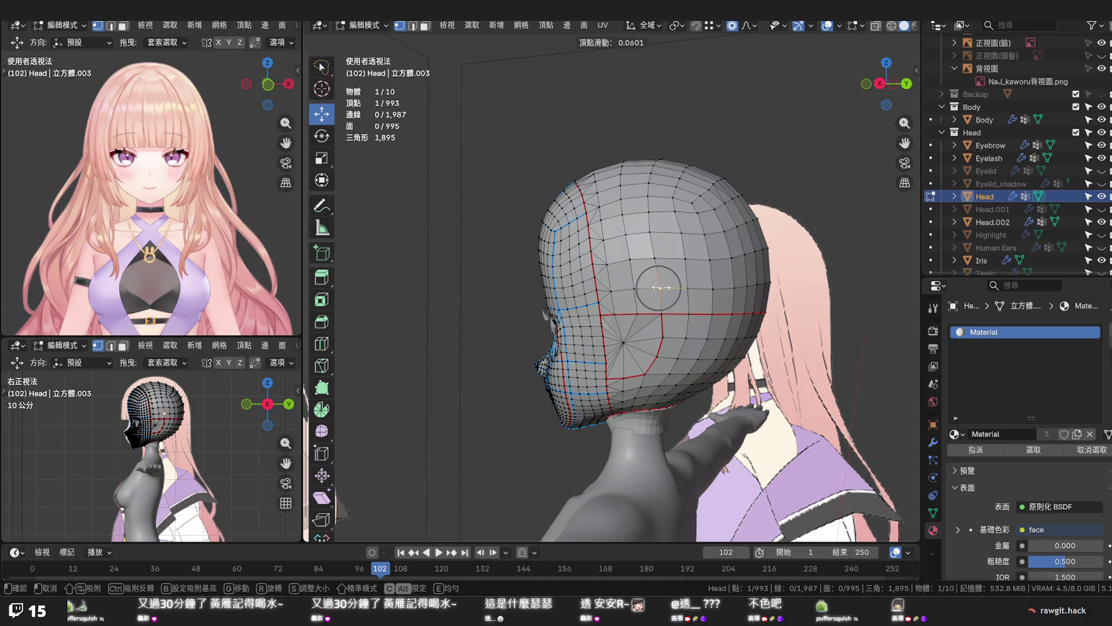
{"action": "left_click", "coordinate": [660, 287]}
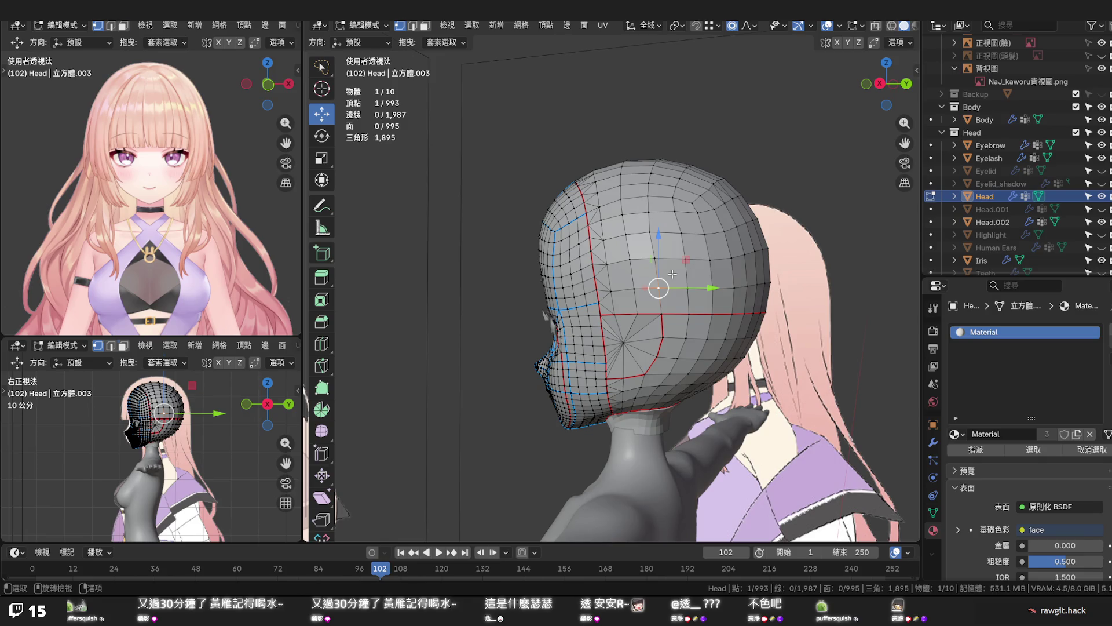
In face mode, apply Set Edge Flow to the temple face and select its neighbouring faces
{"action": "key", "text": "3"}
{"action": "left_click", "coordinate": [672, 274]}
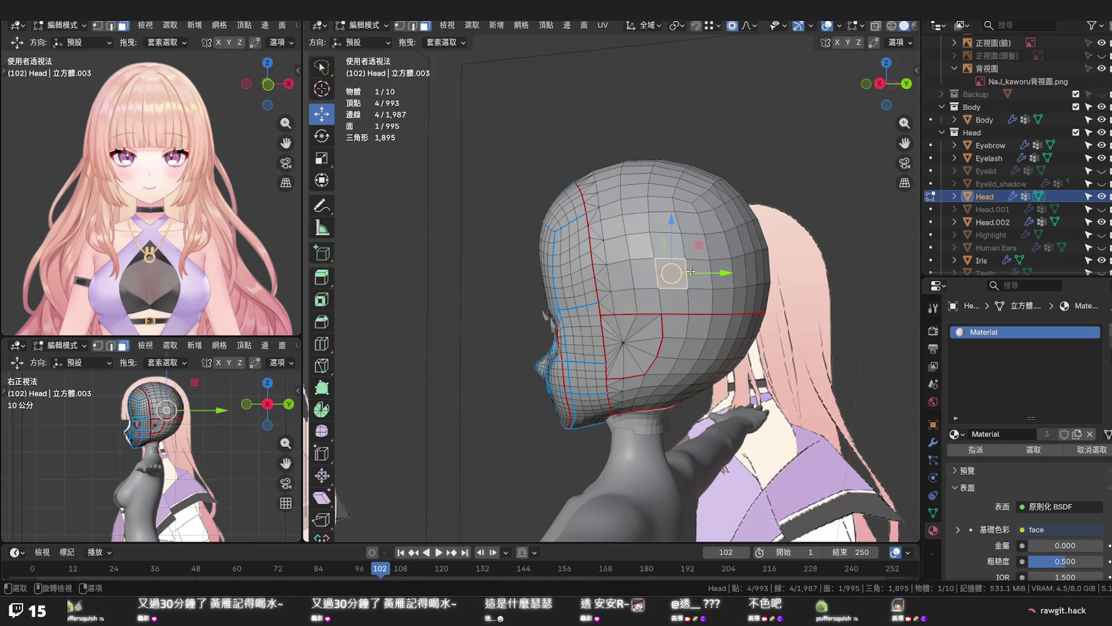
{"action": "key", "text": "ctrl+e"}
{"action": "left_click", "coordinate": [688, 271]}
{"action": "left_click", "coordinate": [665, 278]}
{"action": "left_click", "coordinate": [697, 244]}
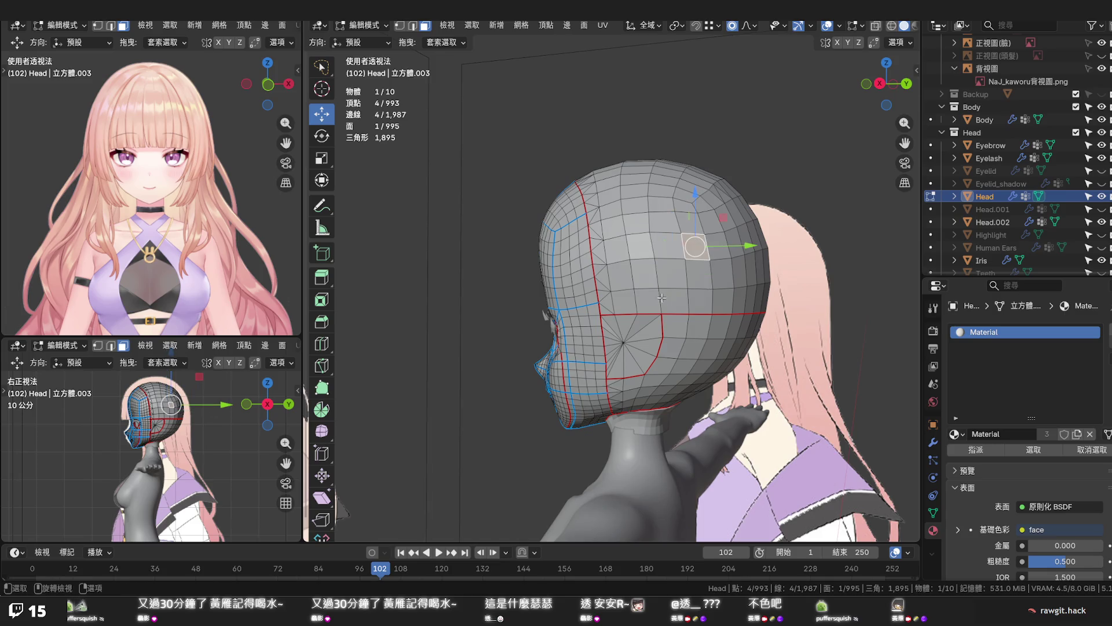
{"action": "left_click", "coordinate": [644, 288]}
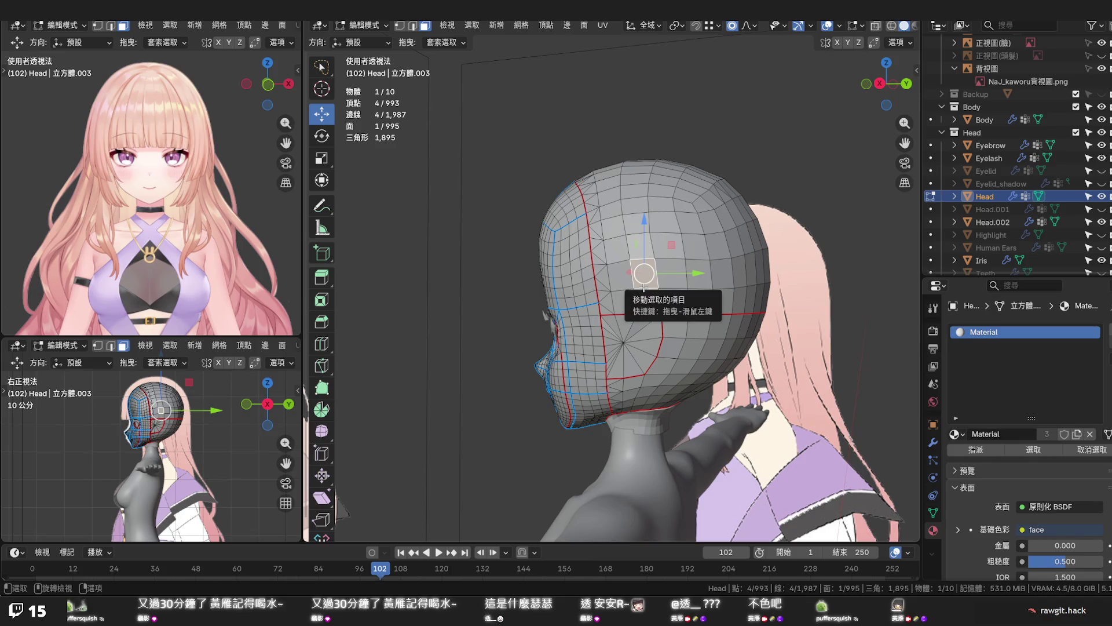
Save the .blend file and clear the face selection
{"action": "mouse_move", "coordinate": [734, 279]}
{"action": "middle_mouse_down"}
{"action": "mouse_move", "coordinate": [618, 282]}
{"action": "mouse_move", "coordinate": [633, 327]}
{"action": "mouse_move", "coordinate": [718, 296]}
{"action": "mouse_move", "coordinate": [818, 316]}
{"action": "mouse_move", "coordinate": [757, 290]}
{"action": "mouse_move", "coordinate": [649, 329]}
{"action": "middle_mouse_up"}
{"action": "key", "text": "ctrl+s"}
{"action": "left_click", "coordinate": [818, 316]}
In vertex mode, slide four back-of-head vertices into even spacing
{"action": "scroll", "coordinate": [752, 294], "scroll_direction": "up", "scroll_amount": 3}
{"action": "key", "text": "1"}
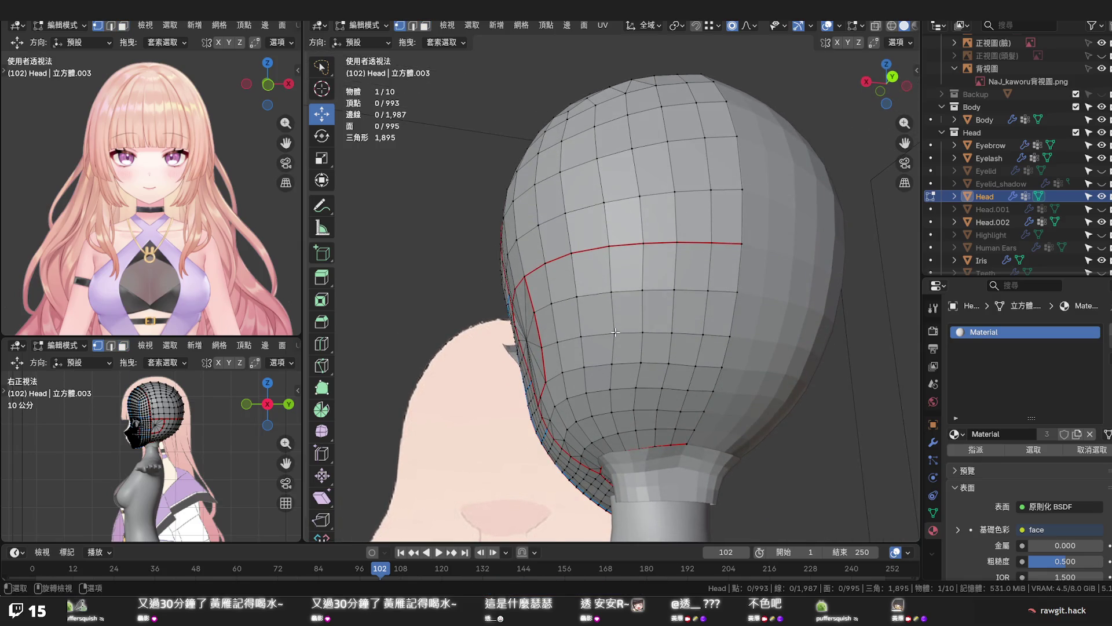
{"action": "left_click", "coordinate": [613, 332]}
{"action": "key", "text": "shift+v"}
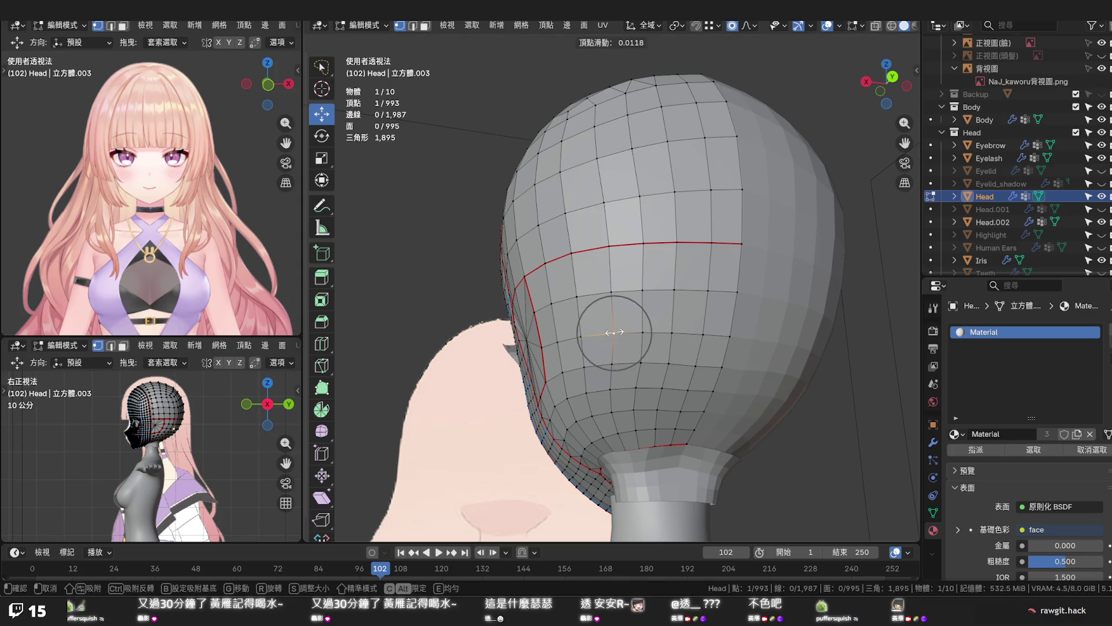
{"action": "left_click", "coordinate": [613, 332]}
{"action": "left_click", "coordinate": [611, 293]}
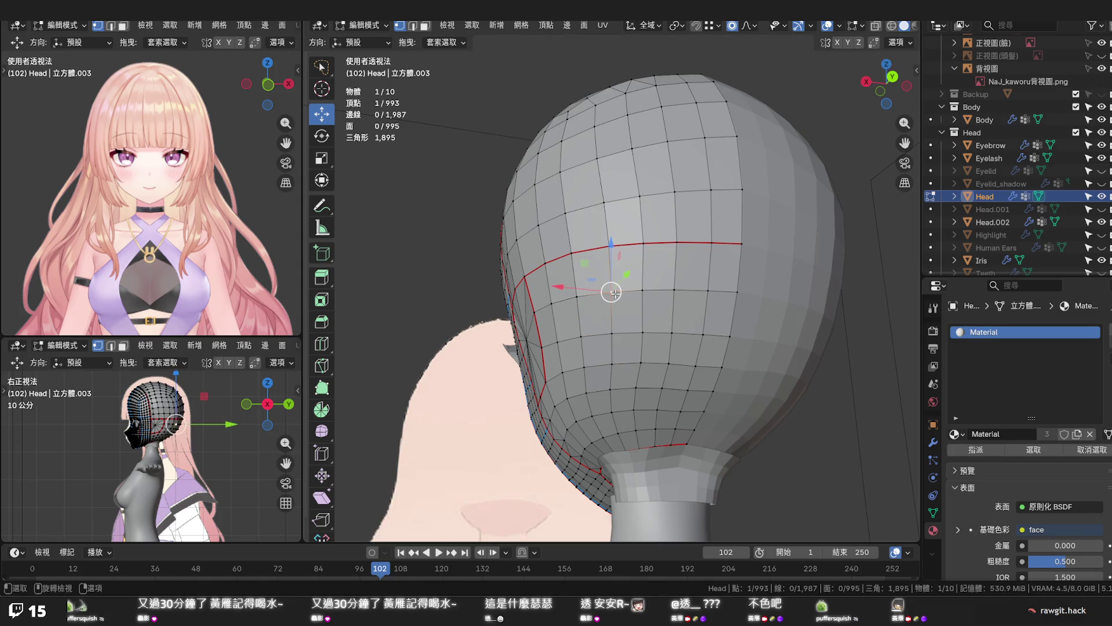
{"action": "key", "text": "shift+v"}
{"action": "left_click", "coordinate": [612, 290]}
{"action": "left_click", "coordinate": [607, 244]}
{"action": "key", "text": "shift+v"}
{"action": "left_click", "coordinate": [606, 231]}
{"action": "left_click", "coordinate": [604, 203]}
{"action": "key", "text": "shift+v"}
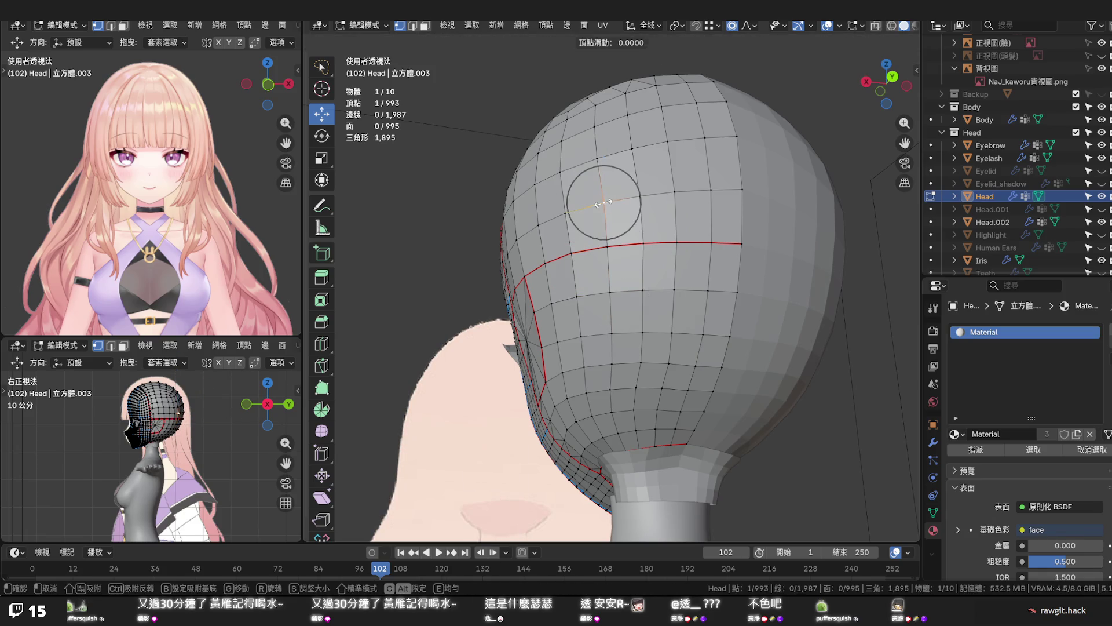
{"action": "left_click", "coordinate": [603, 202]}
Edge-slide the five-vertex row across the upper back, narrowing it to four, then three vertices
{"action": "key", "text": "alt+a"}
{"action": "middle_click_drag", "start_coordinate": [603, 202], "coordinate": [658, 278]}
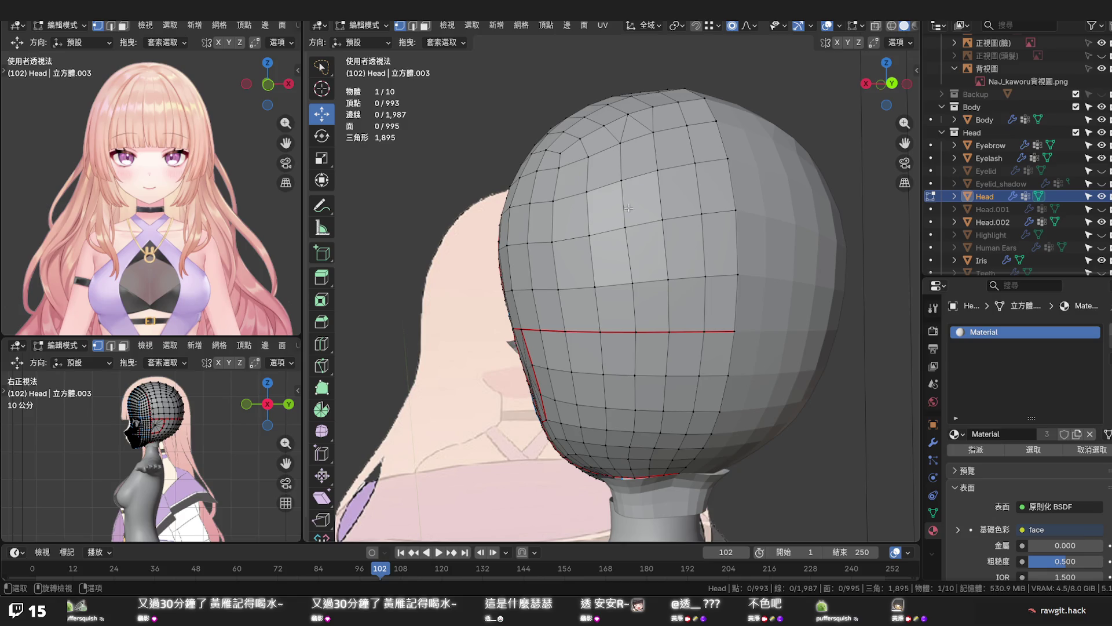
{"action": "left_click", "coordinate": [589, 236]}
{"action": "left_click", "coordinate": [736, 210], "text": "ctrl"}
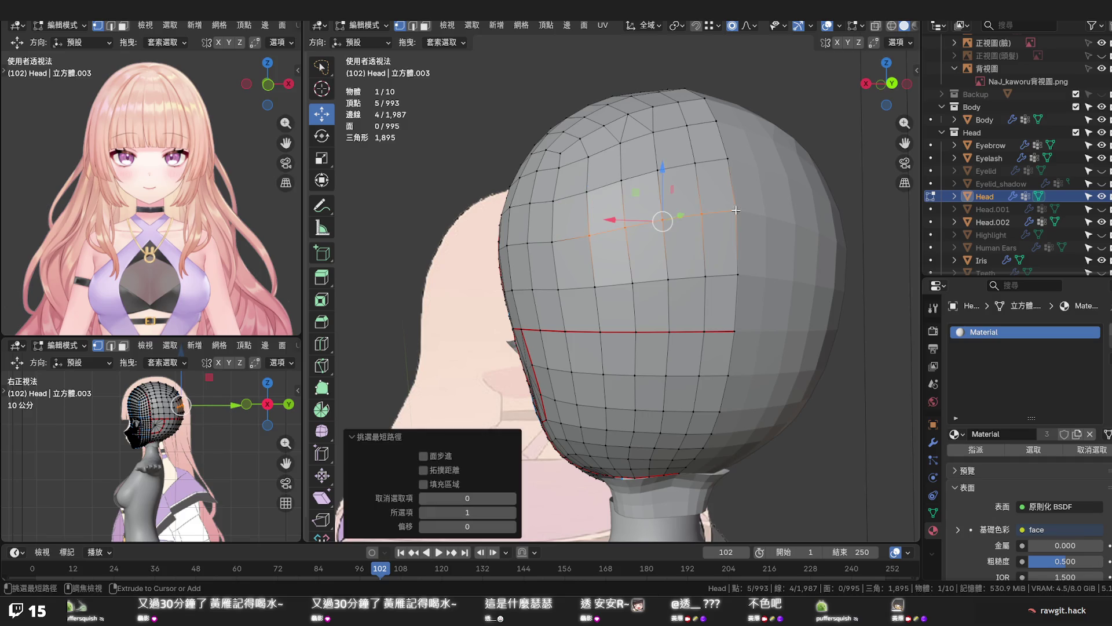
{"action": "key", "text": "g"}
{"action": "key", "text": "g"}
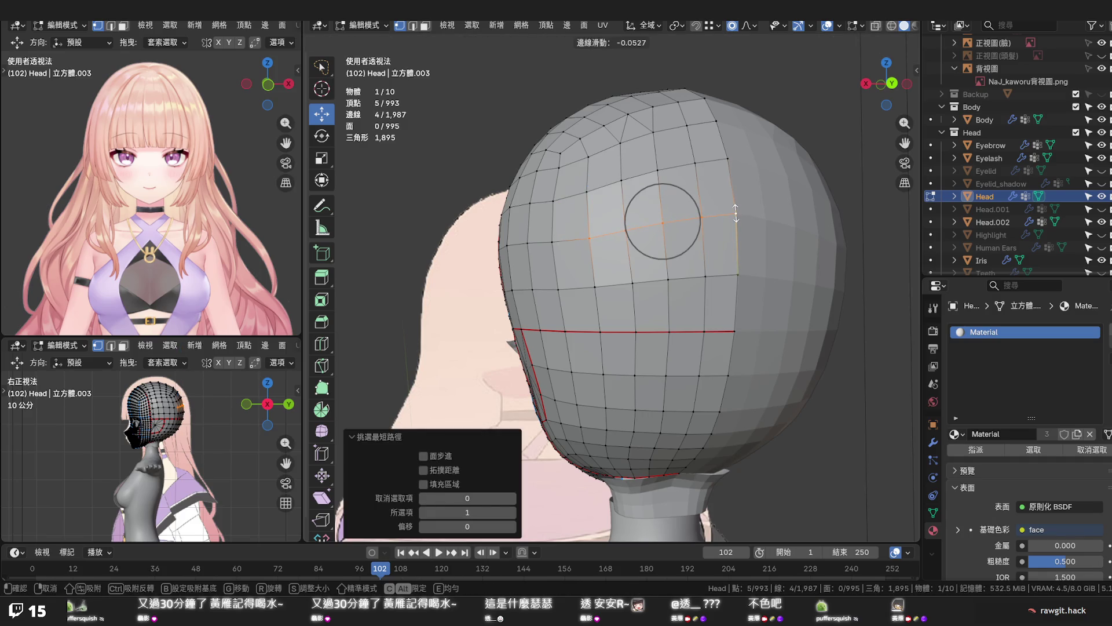
{"action": "left_click", "coordinate": [736, 214]}
{"action": "left_click", "coordinate": [591, 238], "text": "shift"}
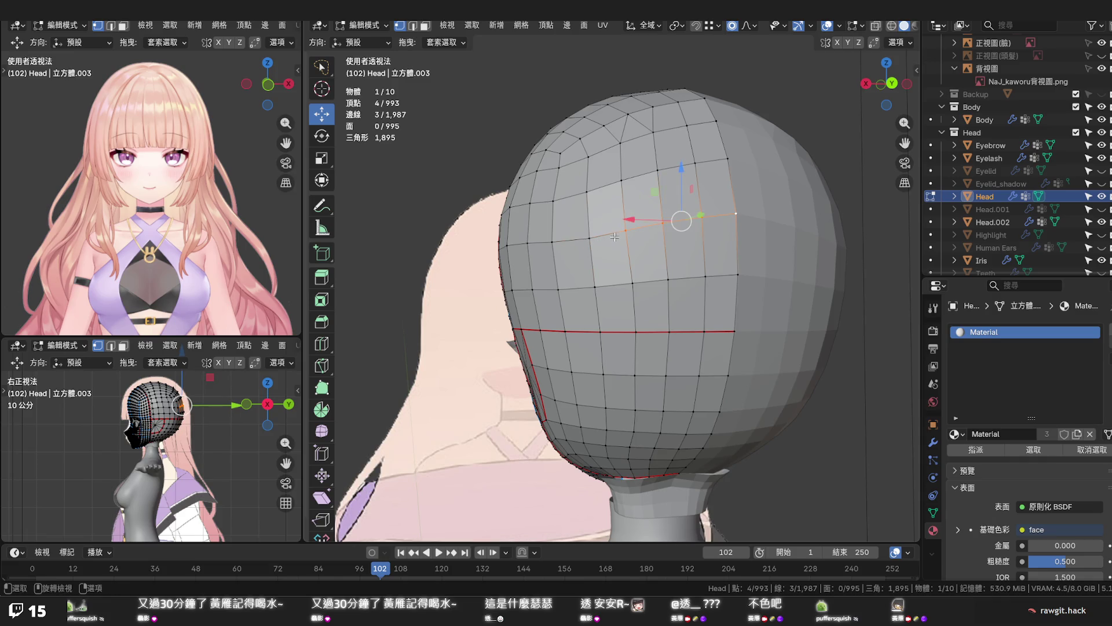
{"action": "key", "text": "g"}
{"action": "key", "text": "g"}
{"action": "left_click", "coordinate": [617, 240]}
{"action": "left_click", "coordinate": [634, 241], "text": "shift"}
{"action": "key", "text": "g"}
{"action": "key", "text": "g"}
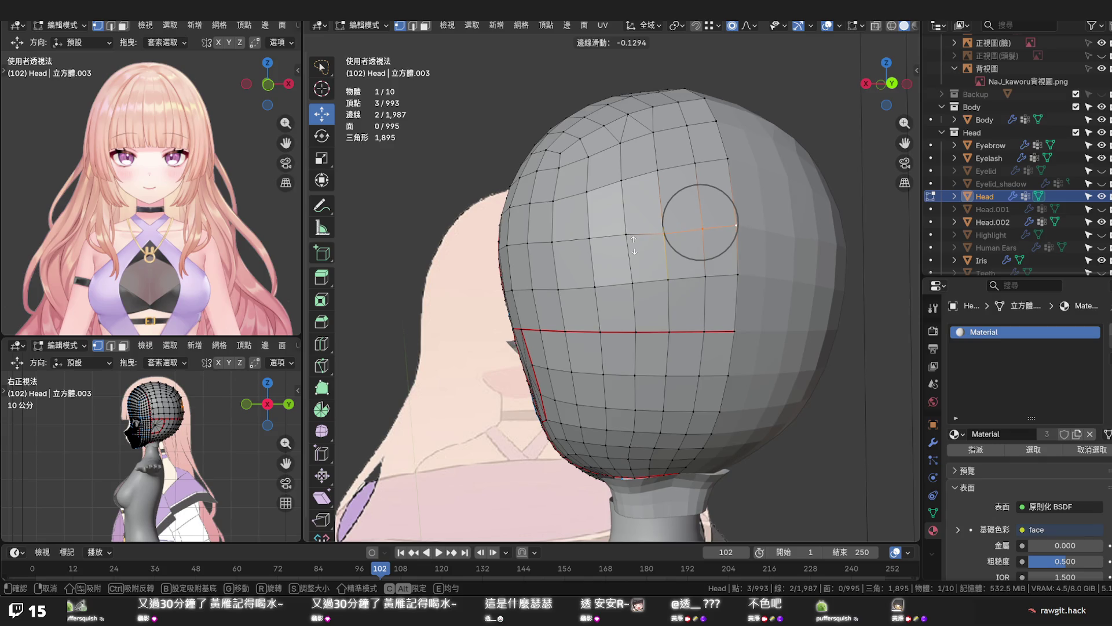
{"action": "left_click", "coordinate": [634, 245]}
Slide one row vertex and apply Set Edge Flow to another five-vertex row
{"action": "left_click", "coordinate": [663, 231]}
{"action": "key", "text": "shift+v"}
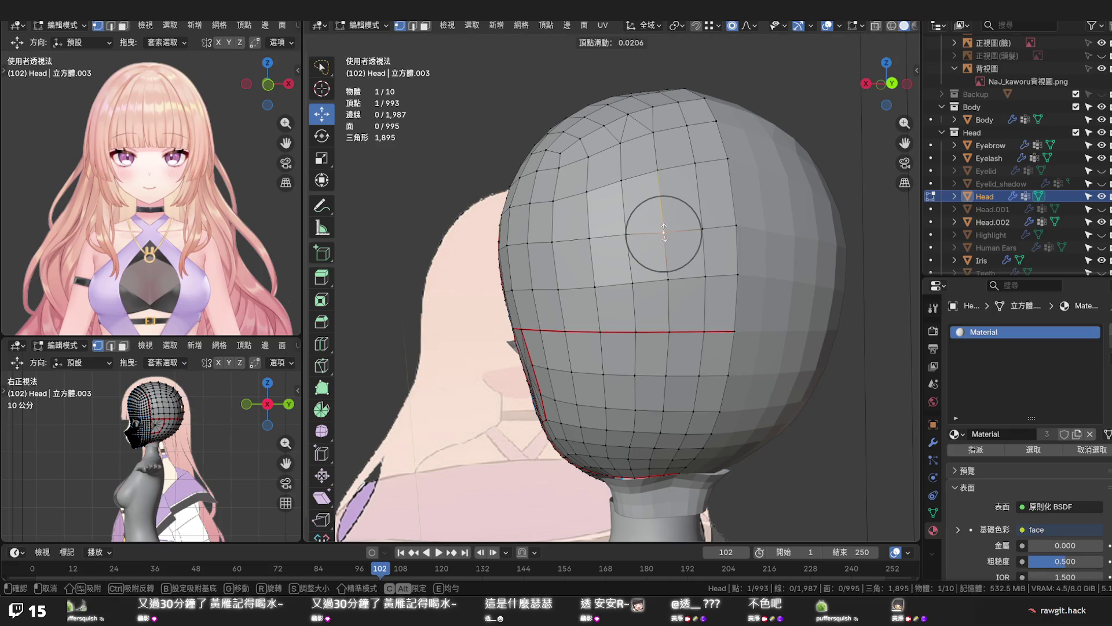
{"action": "left_click", "coordinate": [664, 232]}
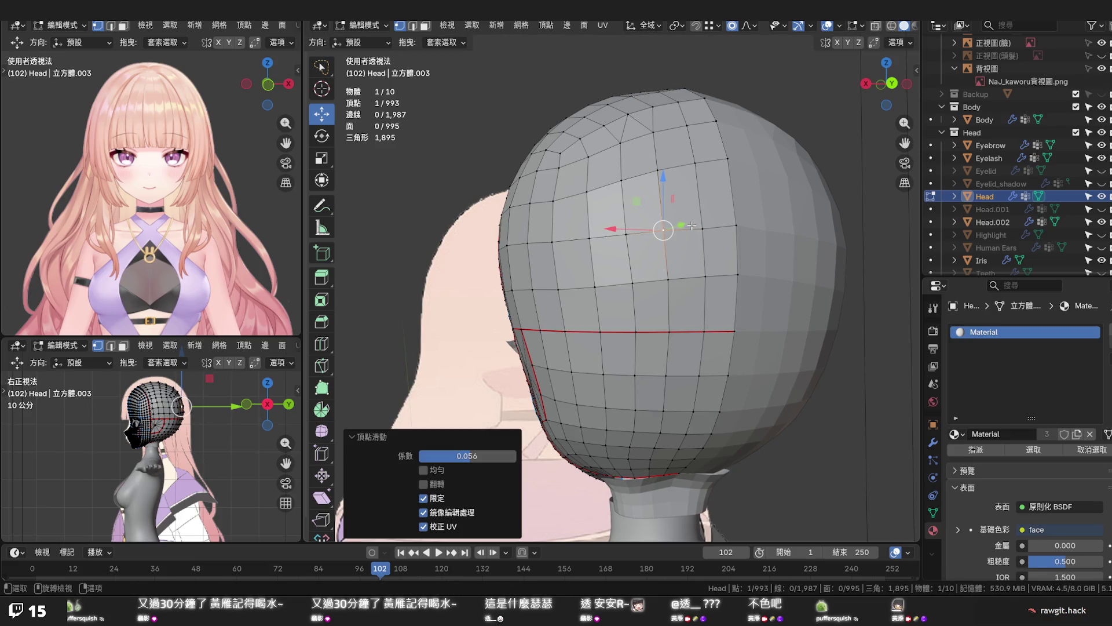
{"action": "left_click", "coordinate": [724, 155]}
{"action": "left_click", "coordinate": [585, 193], "text": "ctrl"}
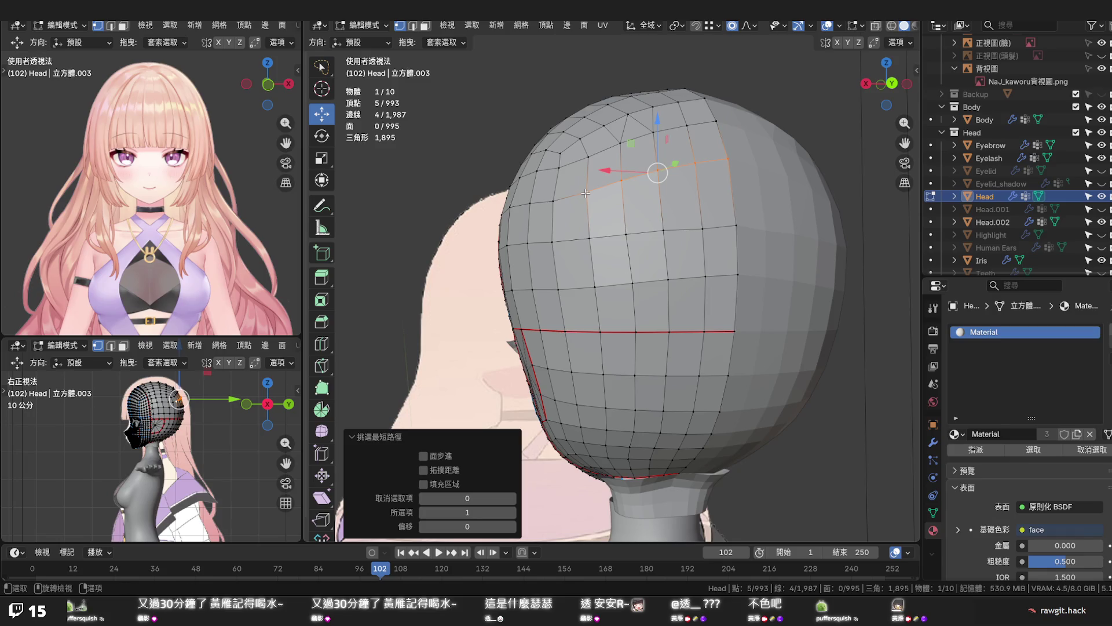
{"action": "key", "text": "shift+alt+f"}
{"action": "left_click", "coordinate": [722, 190]}
{"action": "mouse_move", "coordinate": [725, 191]}
{"action": "middle_mouse_down"}
{"action": "mouse_move", "coordinate": [841, 211]}
{"action": "mouse_move", "coordinate": [758, 219]}
{"action": "mouse_move", "coordinate": [750, 261]}
{"action": "mouse_move", "coordinate": [827, 204]}
{"action": "mouse_move", "coordinate": [805, 200]}
{"action": "mouse_move", "coordinate": [746, 283]}
{"action": "middle_mouse_up"}
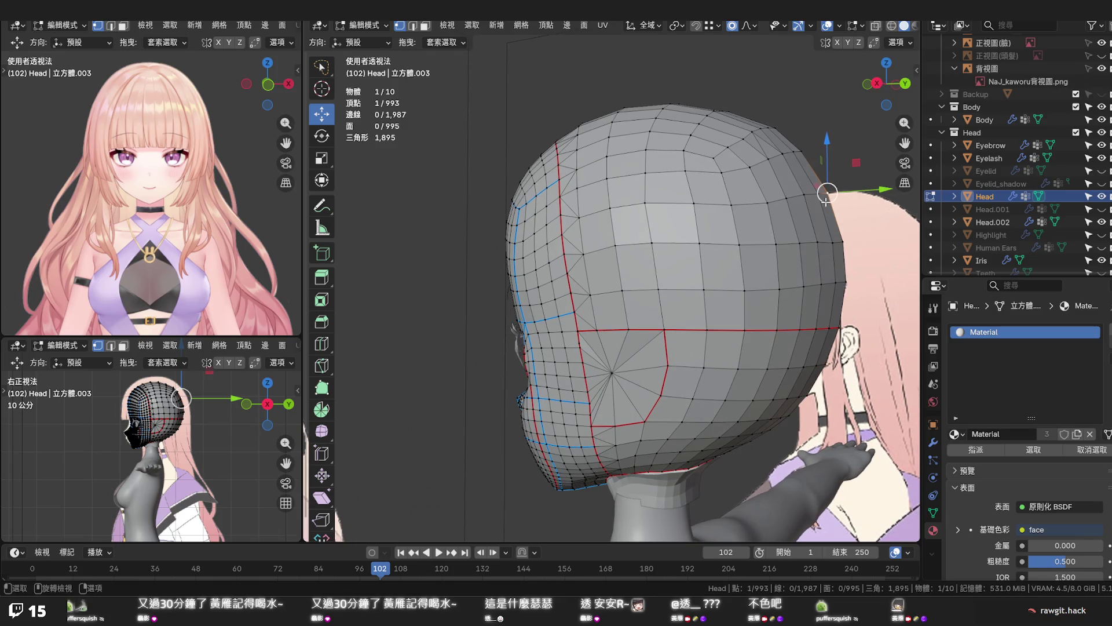
Flatten the 10-vertex side loop into a level line by scaling it to 0 on Z
{"action": "left_click", "coordinate": [623, 290]}
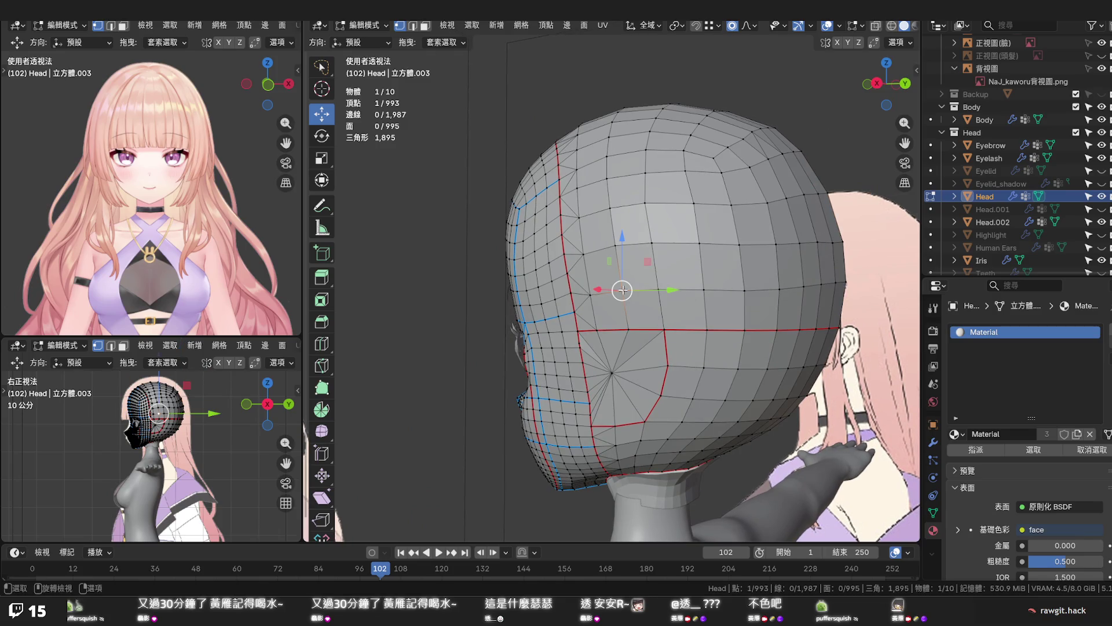
{"action": "left_click", "coordinate": [591, 295]}
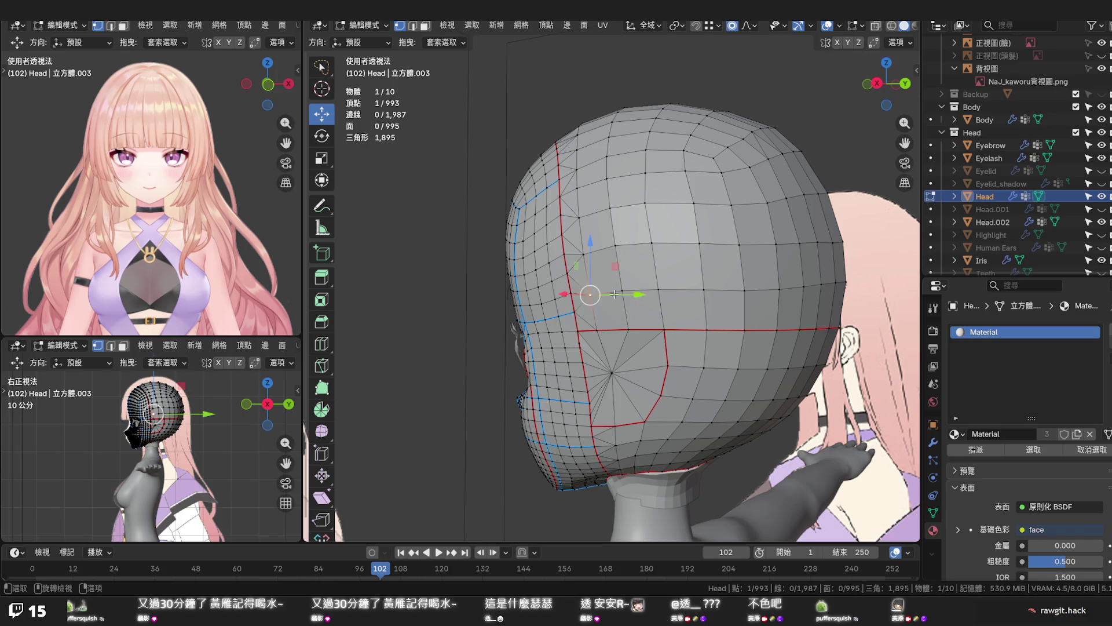
{"action": "left_click", "coordinate": [843, 283], "text": "ctrl"}
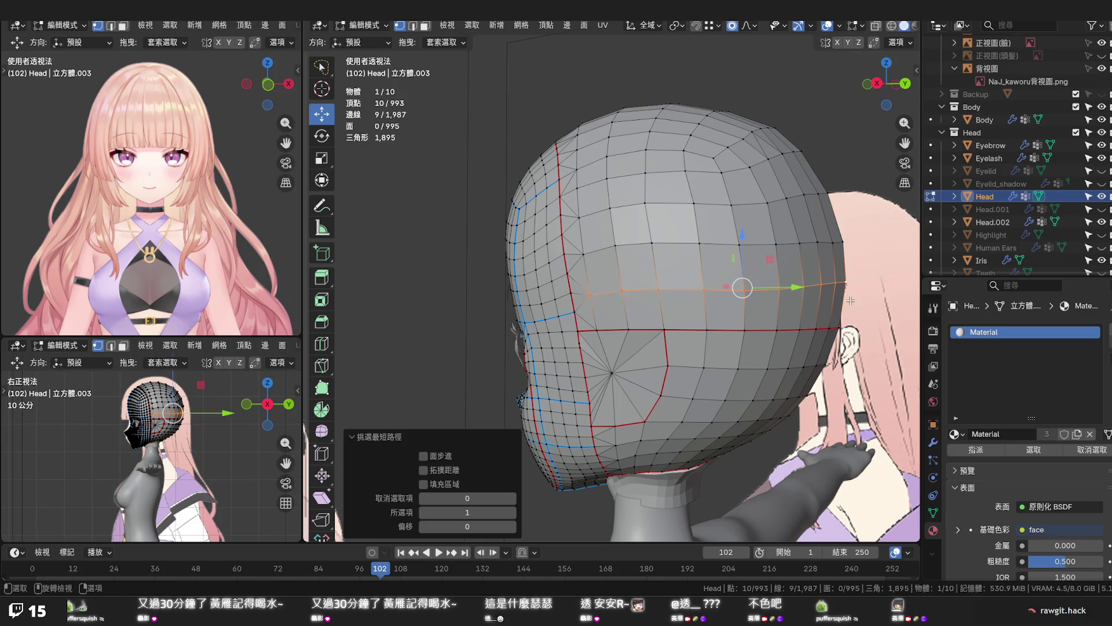
{"action": "key", "text": "s"}
{"action": "key", "text": "z"}
{"action": "key", "text": "2"}
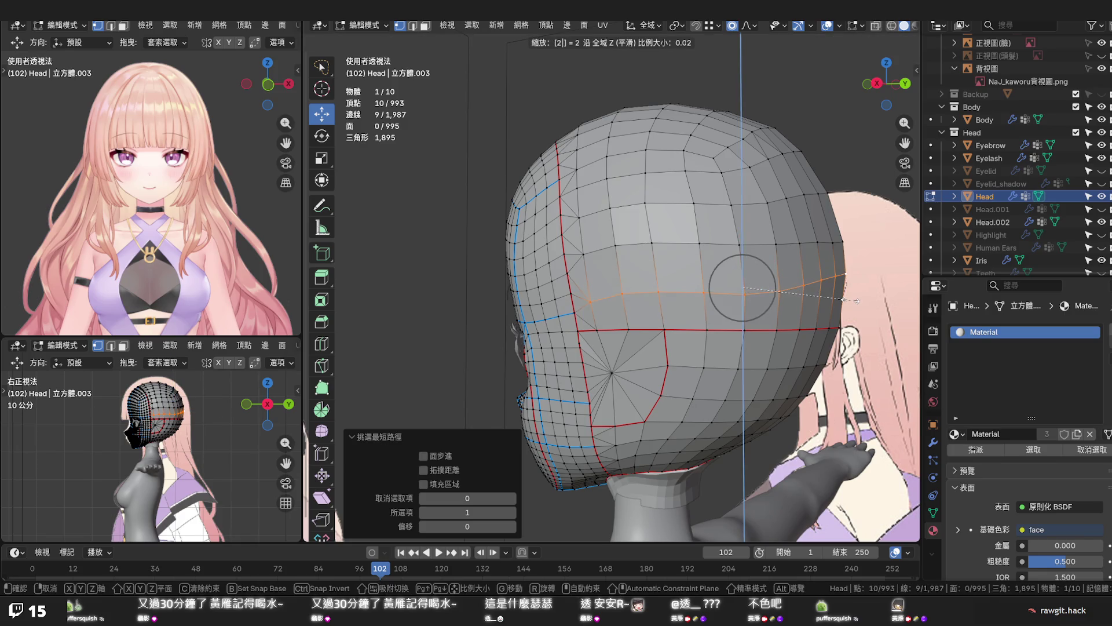
{"action": "key", "text": "BackSpace"}
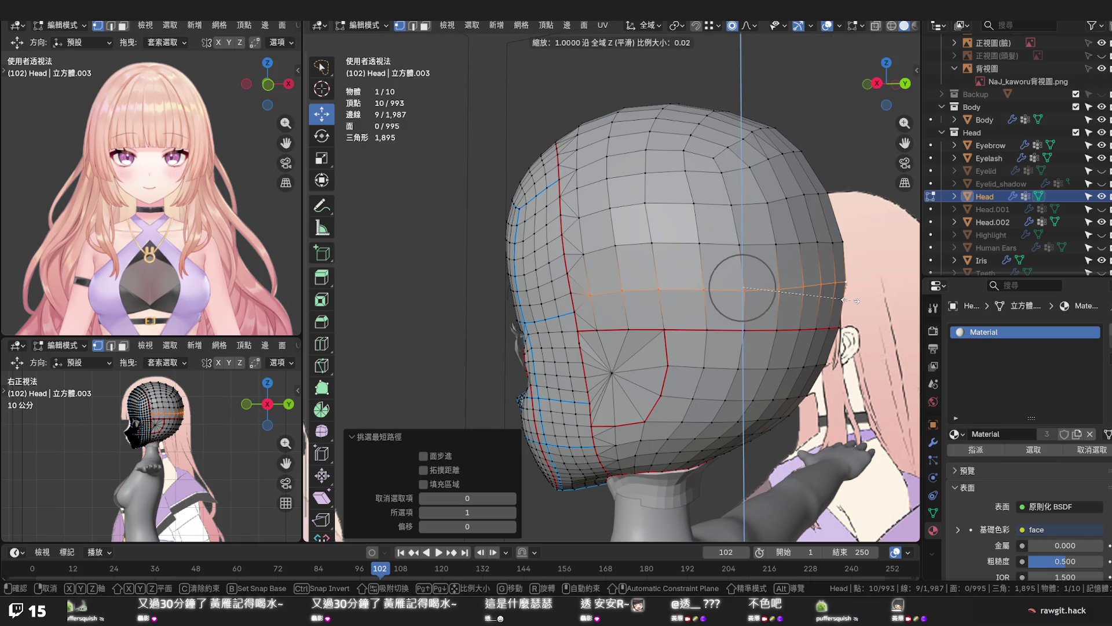
{"action": "type", "text": "0"}
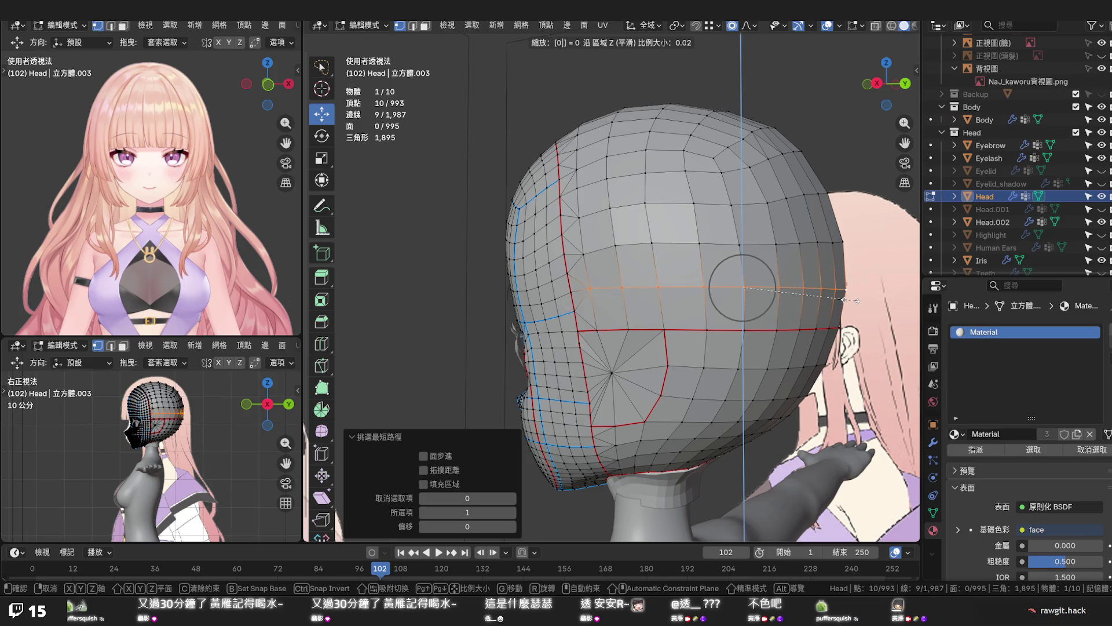
{"action": "key", "text": "Return"}
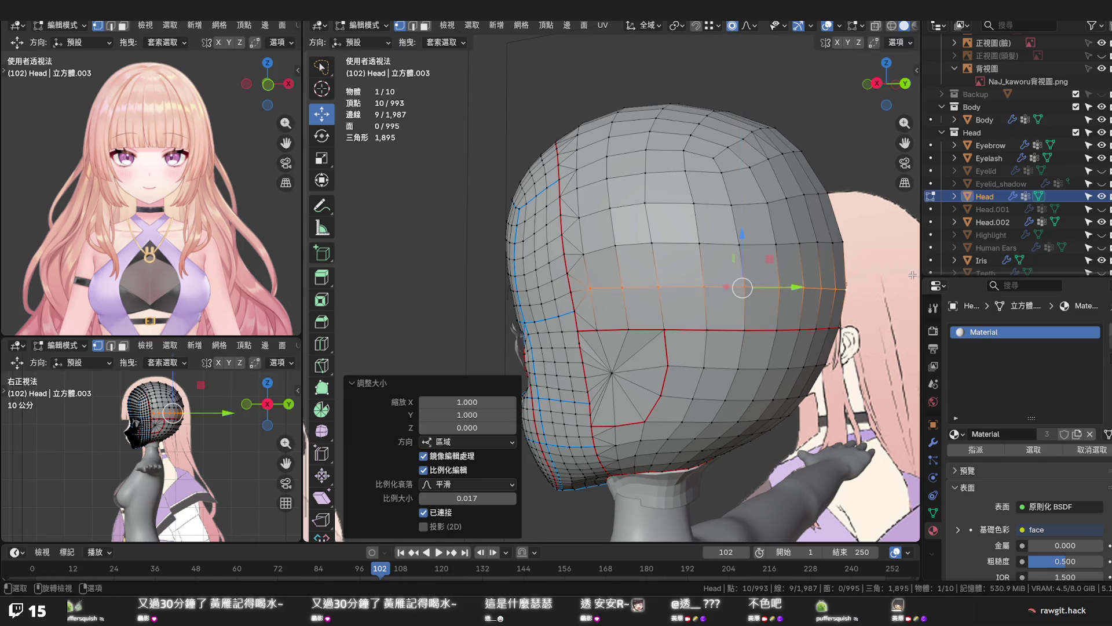
{"action": "key", "text": "alt+a"}
Slide a temple vertex into place by 0.105
{"action": "mouse_move", "coordinate": [802, 316]}
{"action": "middle_mouse_down"}
{"action": "mouse_move", "coordinate": [771, 334]}
{"action": "mouse_move", "coordinate": [688, 337]}
{"action": "mouse_move", "coordinate": [807, 328]}
{"action": "middle_mouse_up"}
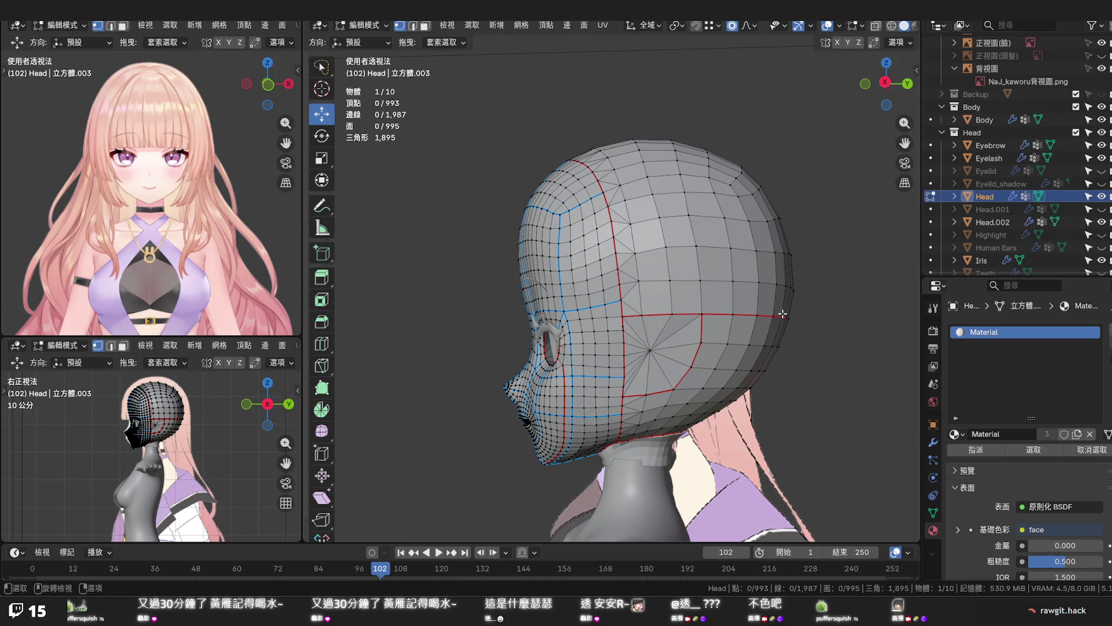
{"action": "left_click", "coordinate": [668, 245]}
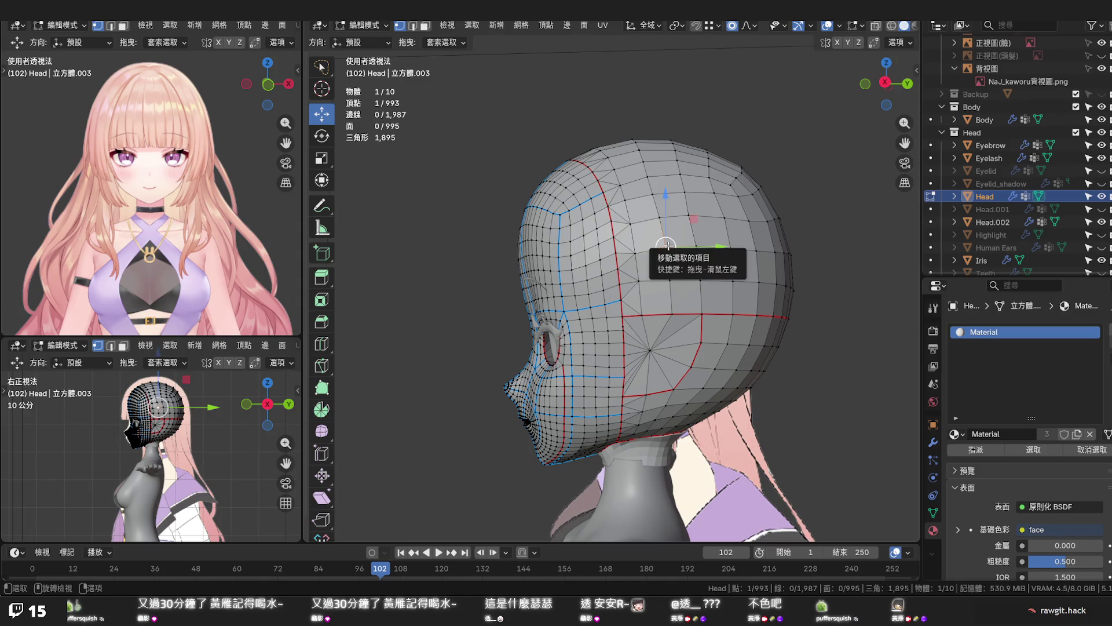
{"action": "key", "text": "shift+v"}
{"action": "left_click", "coordinate": [668, 249]}
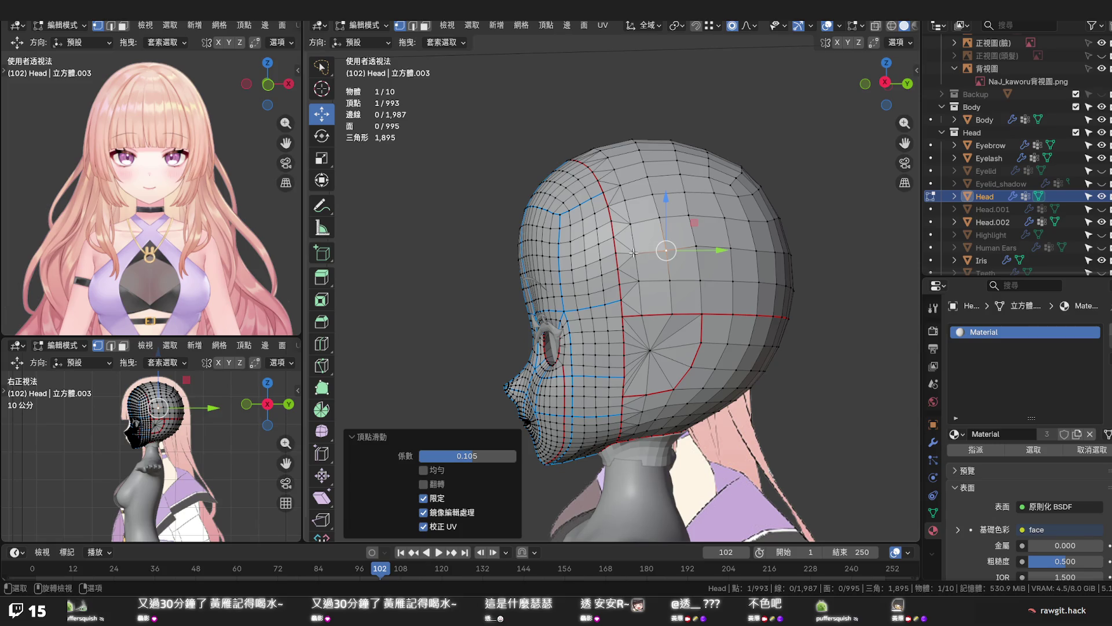
Slide the temple vertex twice more to refine its position
{"action": "key", "text": "shift+v"}
{"action": "left_click", "coordinate": [664, 249]}
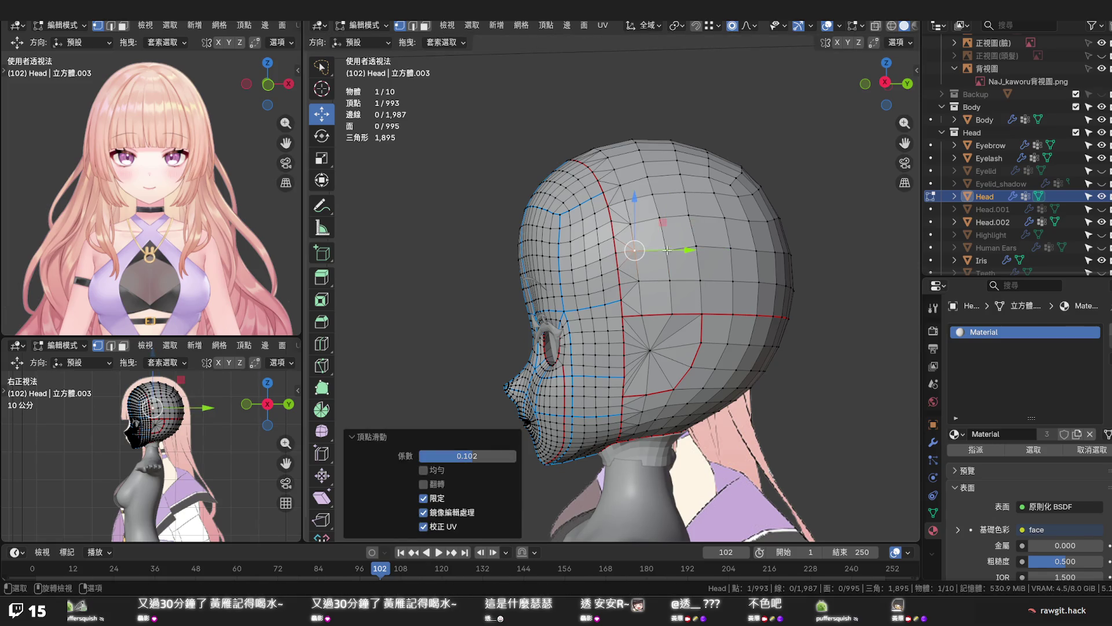
{"action": "key", "text": "shift+v"}
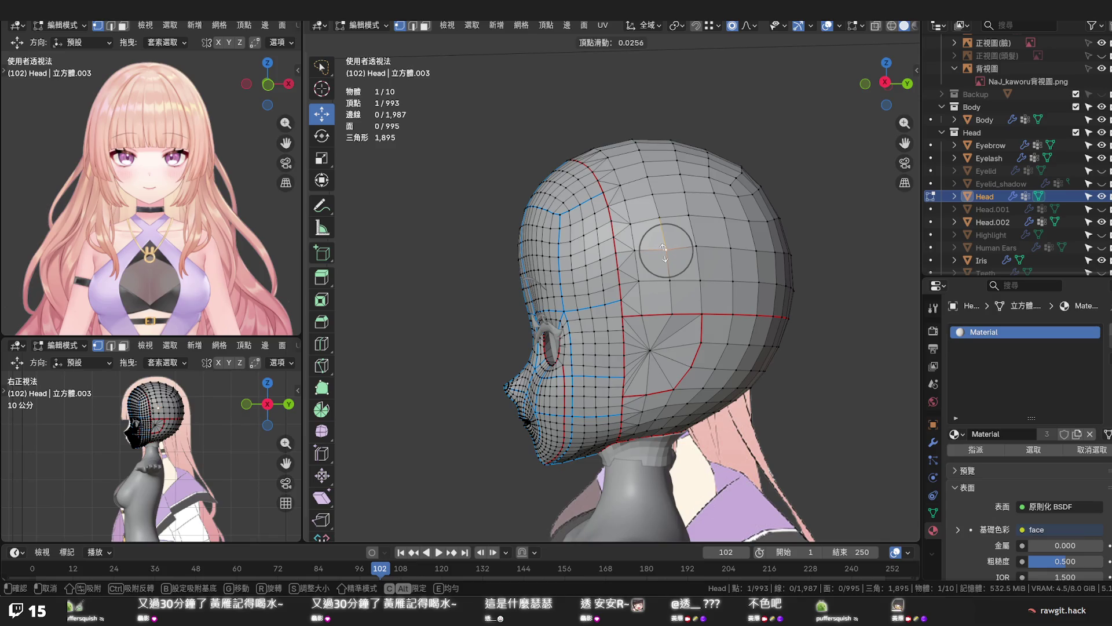
{"action": "left_click", "coordinate": [664, 250]}
In the side view, vertex-slide three side-of-head vertices into even spacing
{"action": "key", "text": "KP_3"}
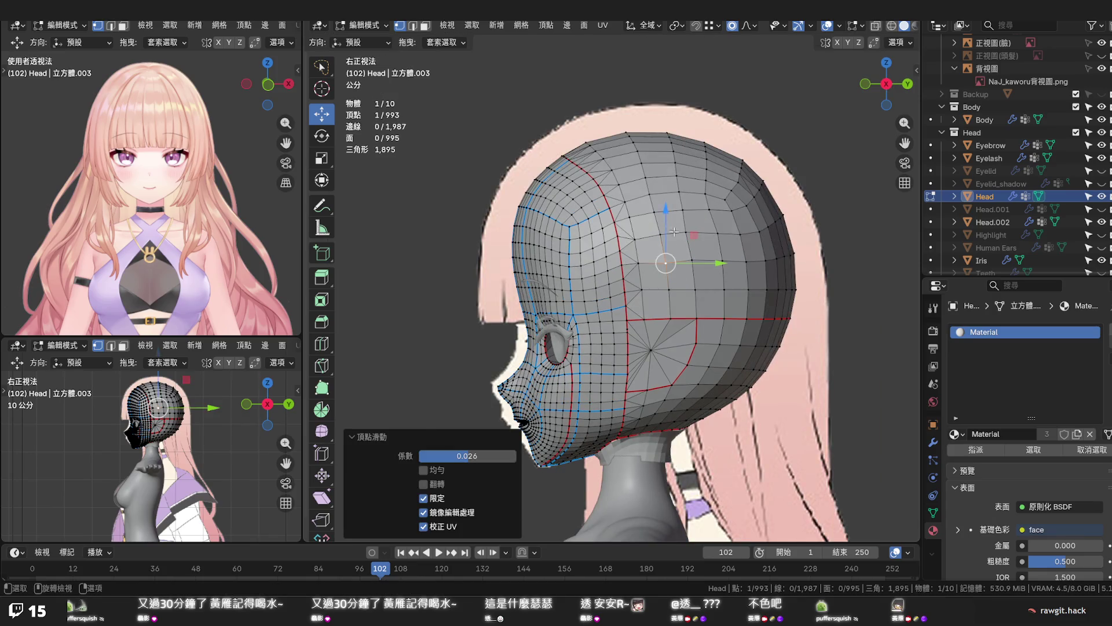
{"action": "scroll", "coordinate": [667, 225], "scroll_direction": "up", "scroll_amount": 4}
{"action": "scroll", "coordinate": [786, 239], "scroll_direction": "down", "scroll_amount": 4, "text": "ctrl"}
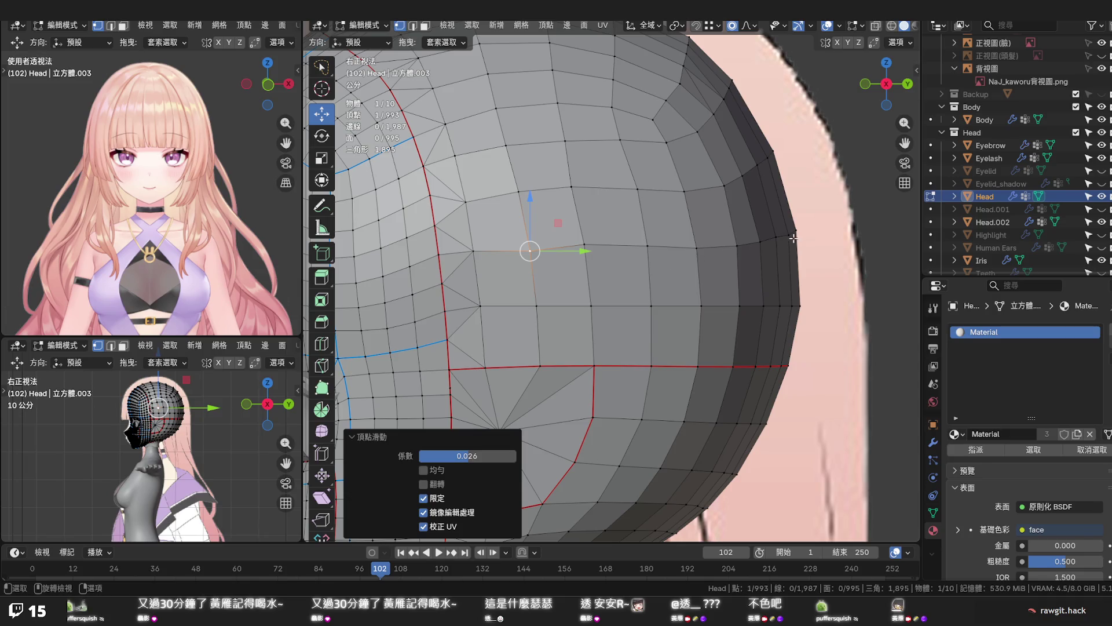
{"action": "left_click", "coordinate": [795, 234]}
{"action": "key", "text": "shift+v"}
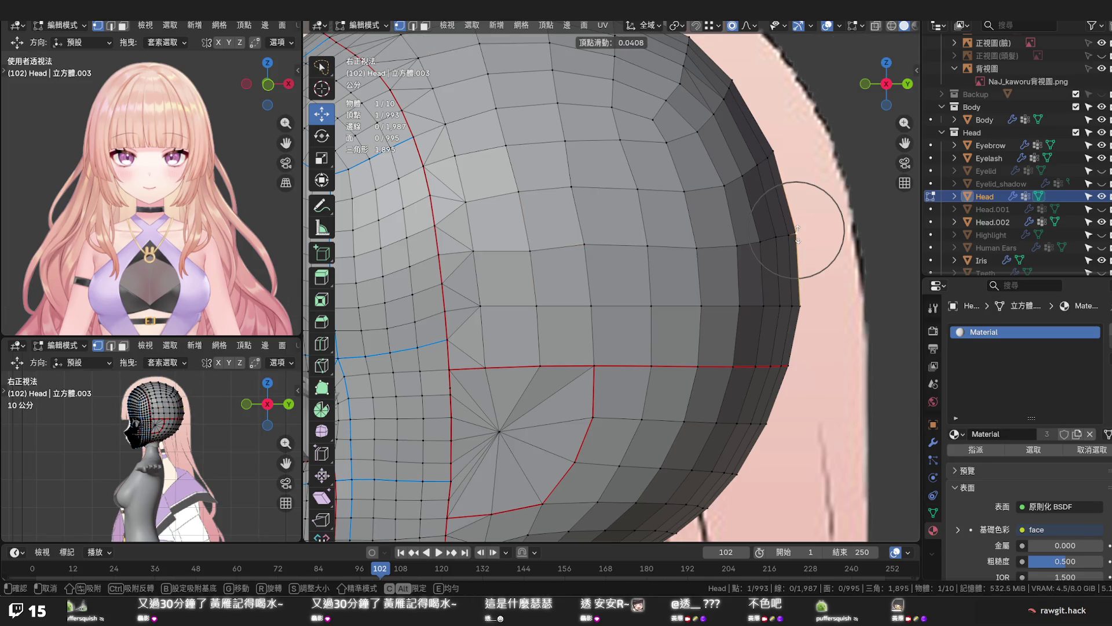
{"action": "left_click", "coordinate": [792, 234]}
{"action": "left_click", "coordinate": [760, 238]}
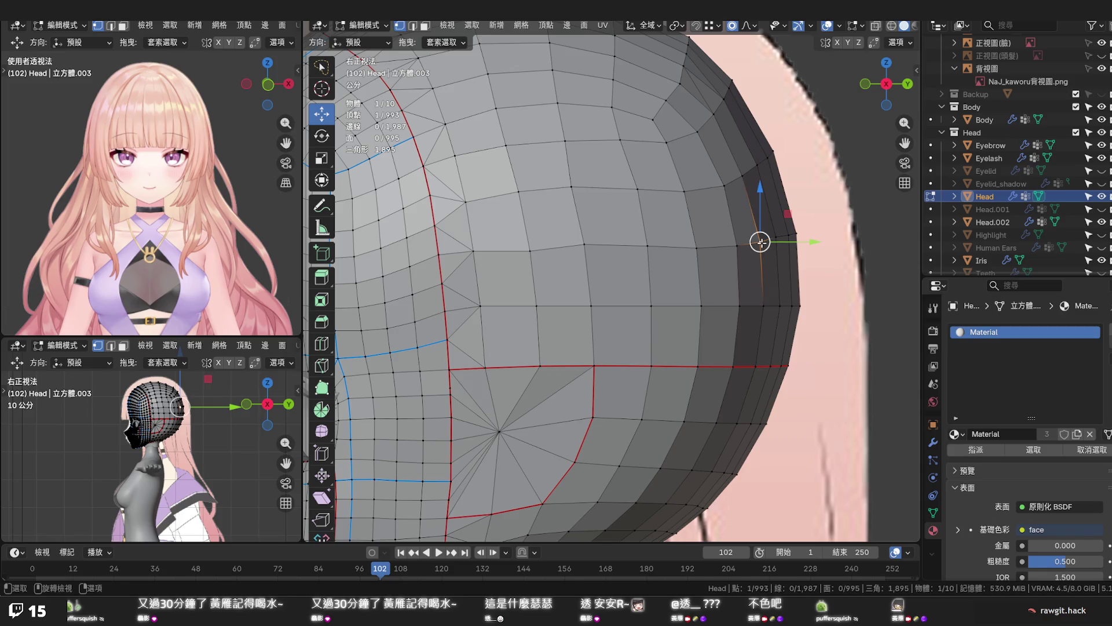
{"action": "key", "text": "shift+v"}
{"action": "left_click", "coordinate": [760, 238]}
{"action": "left_click", "coordinate": [736, 243]}
{"action": "key", "text": "shift+v"}
{"action": "left_click", "coordinate": [735, 242]}
Slide the remaining side vertices toward the face, ending beside the red seam
{"action": "left_click", "coordinate": [700, 248]}
{"action": "key", "text": "shift+v"}
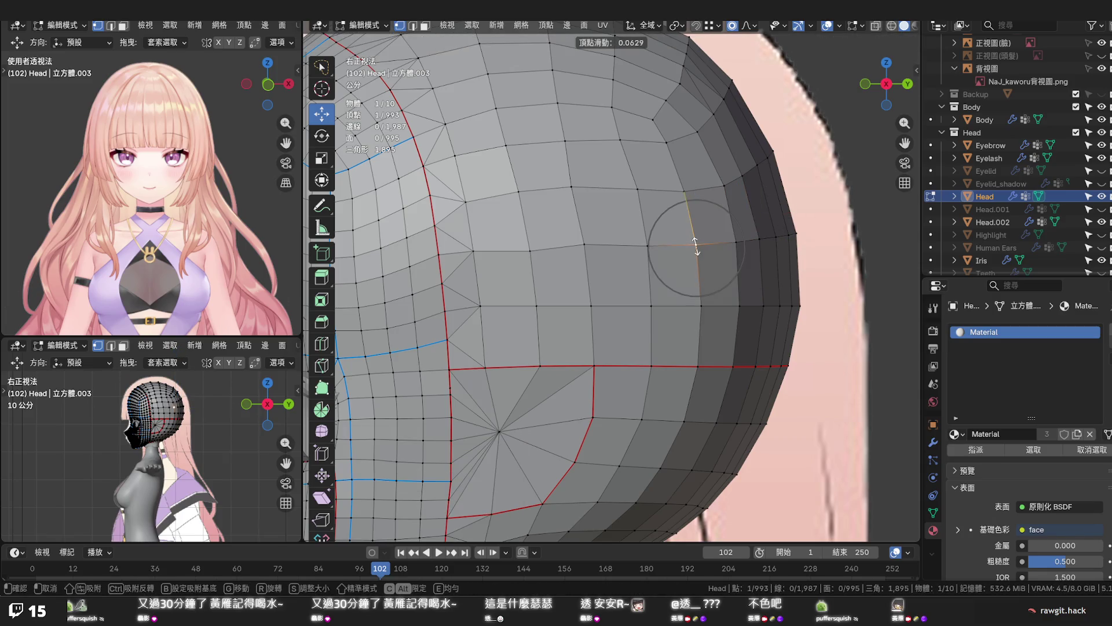
{"action": "left_click", "coordinate": [695, 244]}
{"action": "left_click", "coordinate": [646, 242]}
{"action": "left_click", "coordinate": [529, 248]}
{"action": "key", "text": "shift+v"}
{"action": "left_click", "coordinate": [529, 251]}
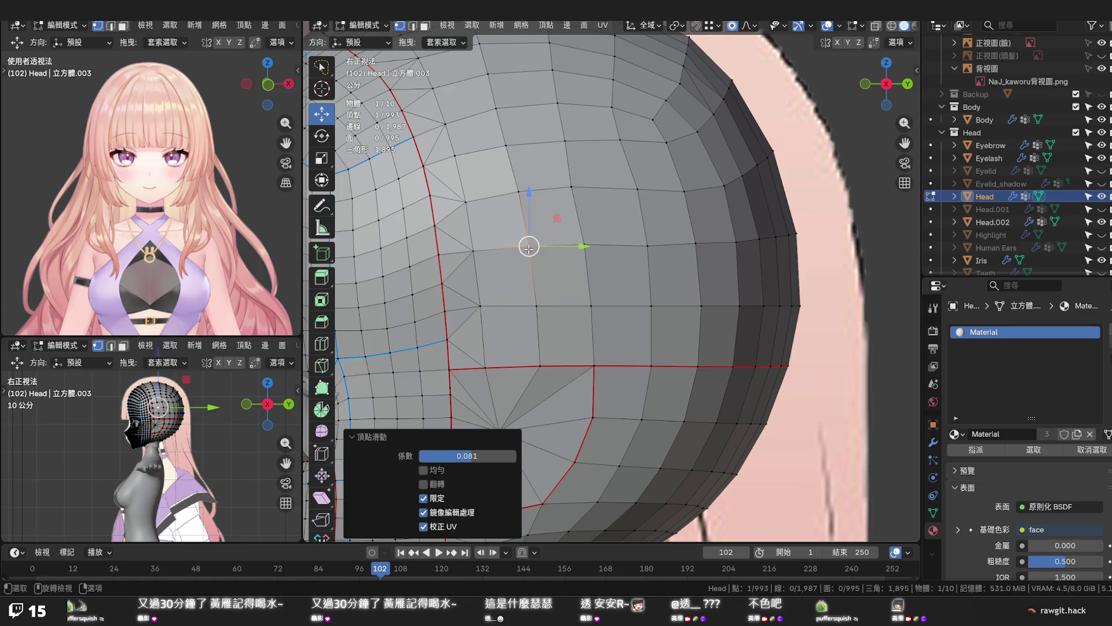
{"action": "left_click", "coordinate": [473, 250]}
{"action": "key", "text": "shift+v"}
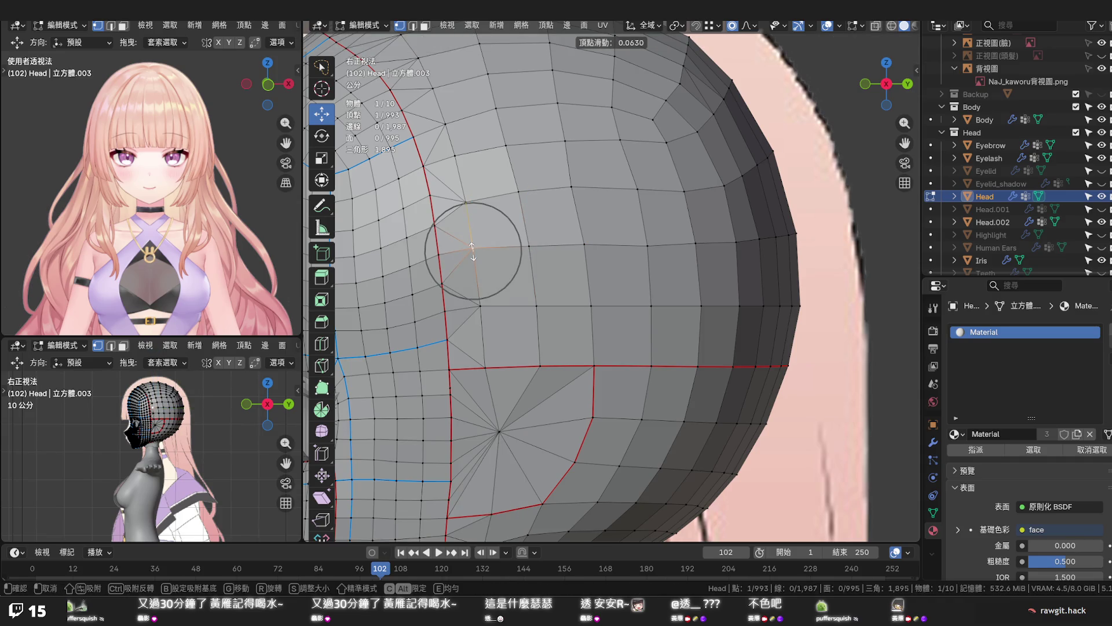
{"action": "left_click", "coordinate": [472, 250]}
Try flattening the side loop with a Z scale of 0, then undo it
{"action": "left_click", "coordinate": [796, 235], "text": "ctrl"}
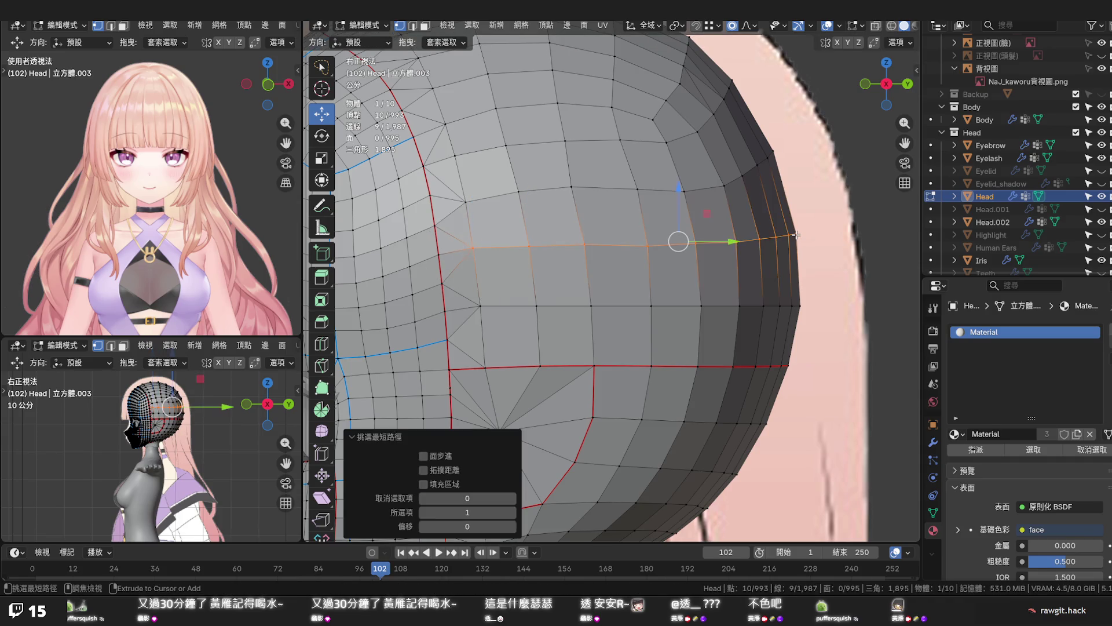
{"action": "key", "text": "s"}
{"action": "key", "text": "z"}
{"action": "key", "text": "0"}
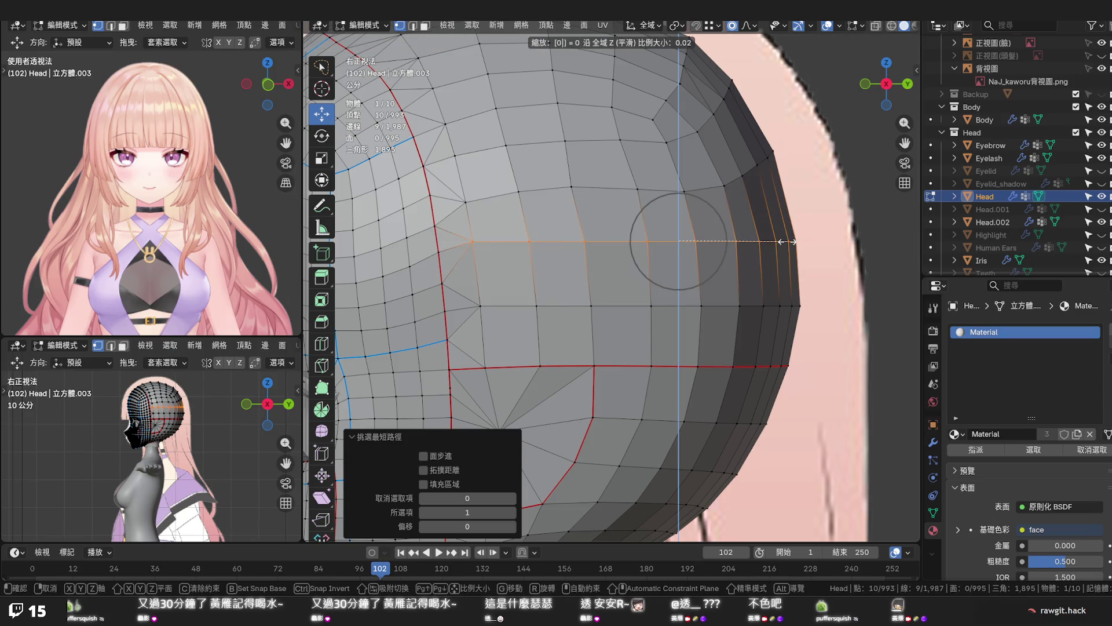
{"action": "left_click", "coordinate": [788, 241]}
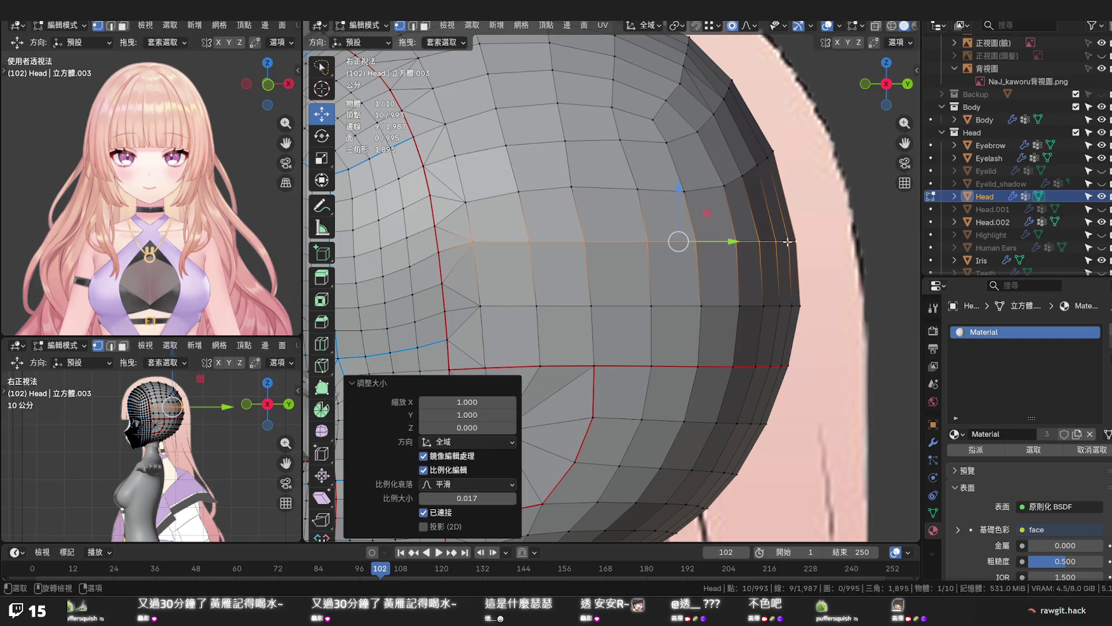
{"action": "scroll", "coordinate": [771, 243], "scroll_direction": "up", "scroll_amount": 1}
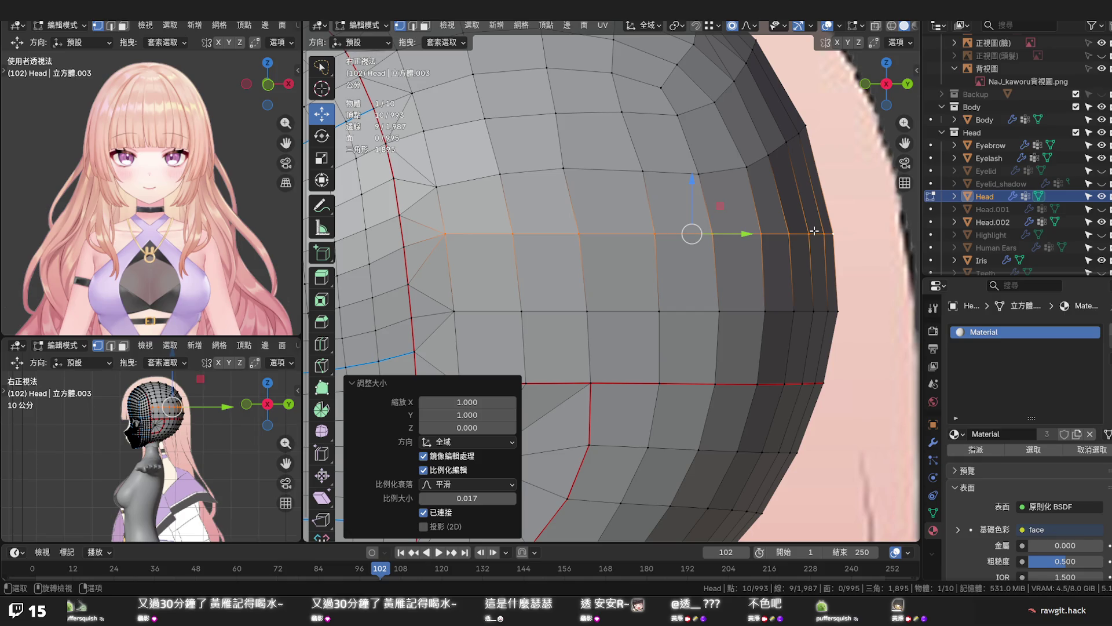
{"action": "key", "text": "ctrl+z"}
Drop the loop's end vertex and smooth the loop with Set Flow
{"action": "left_click", "coordinate": [445, 242], "text": "shift"}
{"action": "key", "text": "q"}
{"action": "left_click", "coordinate": [492, 242]}
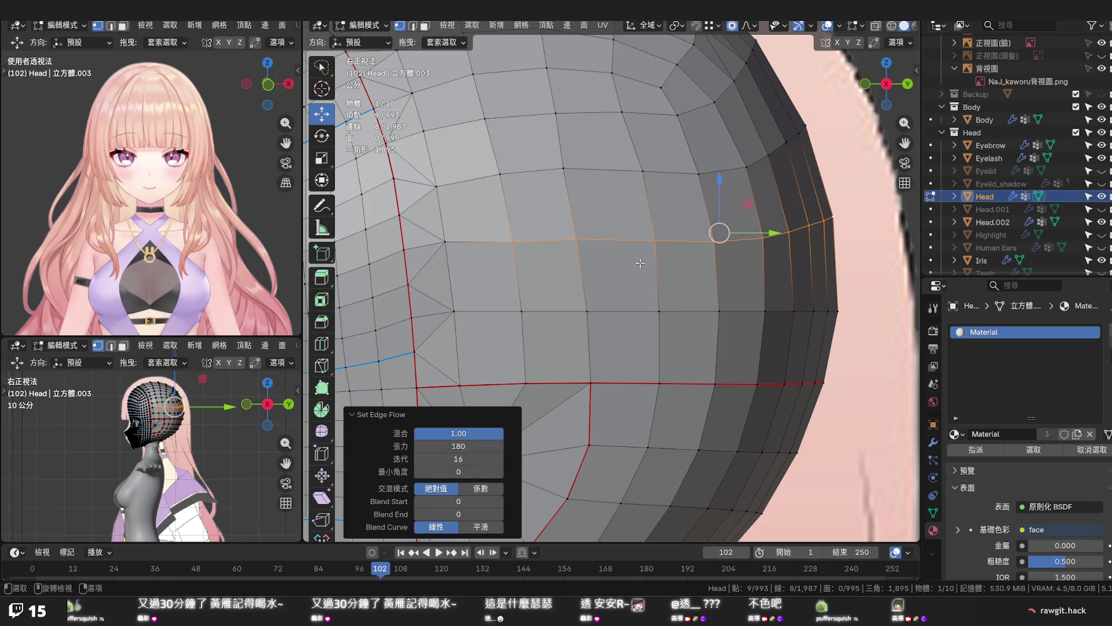
{"action": "scroll", "coordinate": [639, 263], "scroll_direction": "down", "scroll_amount": 4}
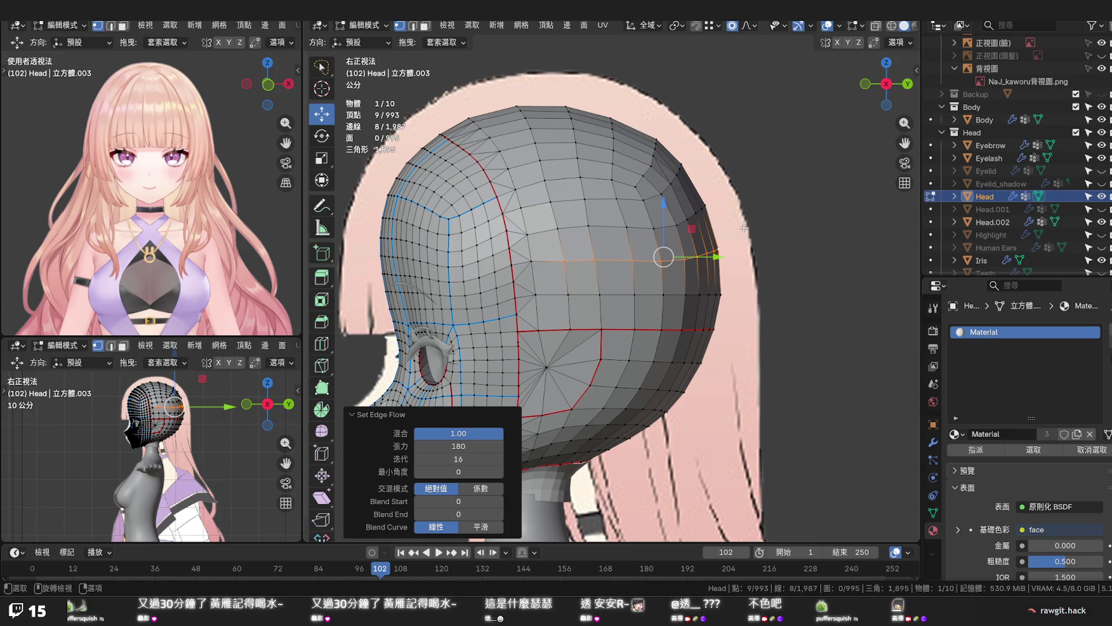
{"action": "key", "text": "alt+a"}
{"action": "mouse_move", "coordinate": [732, 232]}
{"action": "middle_mouse_down"}
{"action": "mouse_move", "coordinate": [618, 253]}
{"action": "mouse_move", "coordinate": [650, 282]}
{"action": "mouse_move", "coordinate": [613, 272]}
{"action": "mouse_move", "coordinate": [610, 249]}
{"action": "mouse_move", "coordinate": [661, 228]}
{"action": "mouse_move", "coordinate": [600, 244]}
{"action": "middle_mouse_up"}
{"action": "left_click", "coordinate": [610, 242]}
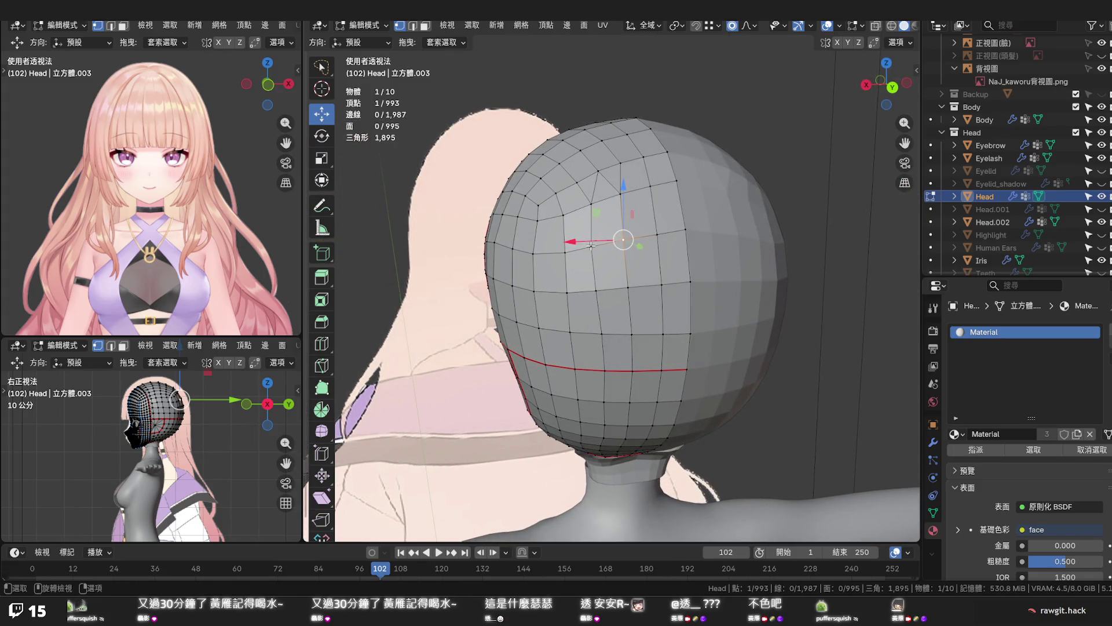
Slide a back-of-head edge, a lower vertex and a three-vertex vertical path into even spacing
{"action": "left_click", "coordinate": [597, 286], "text": "ctrl"}
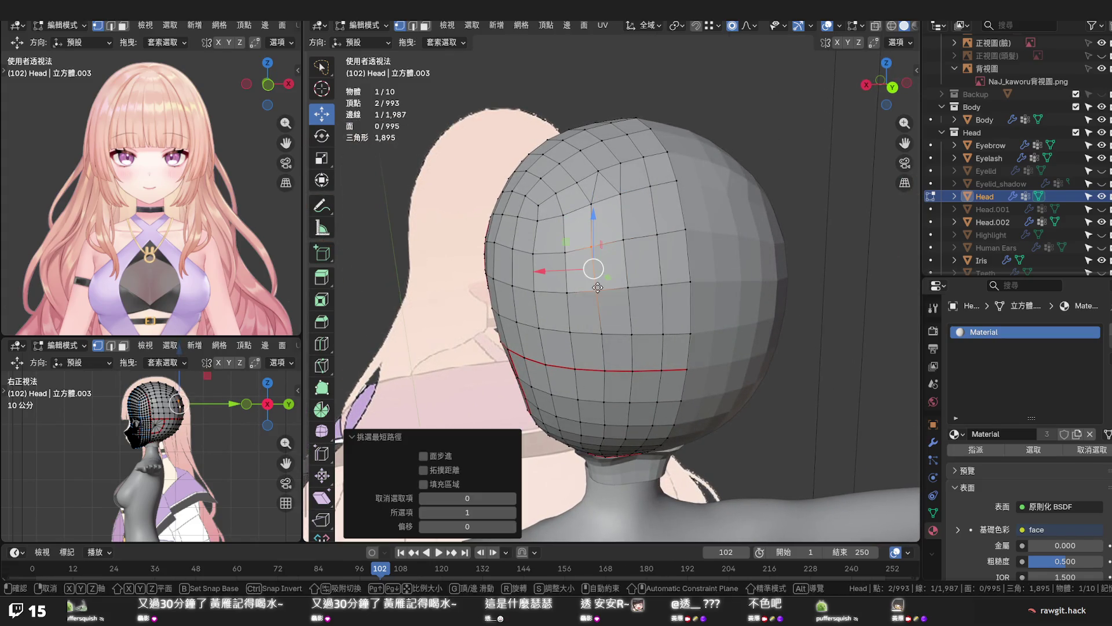
{"action": "key", "text": "g"}
{"action": "key", "text": "g"}
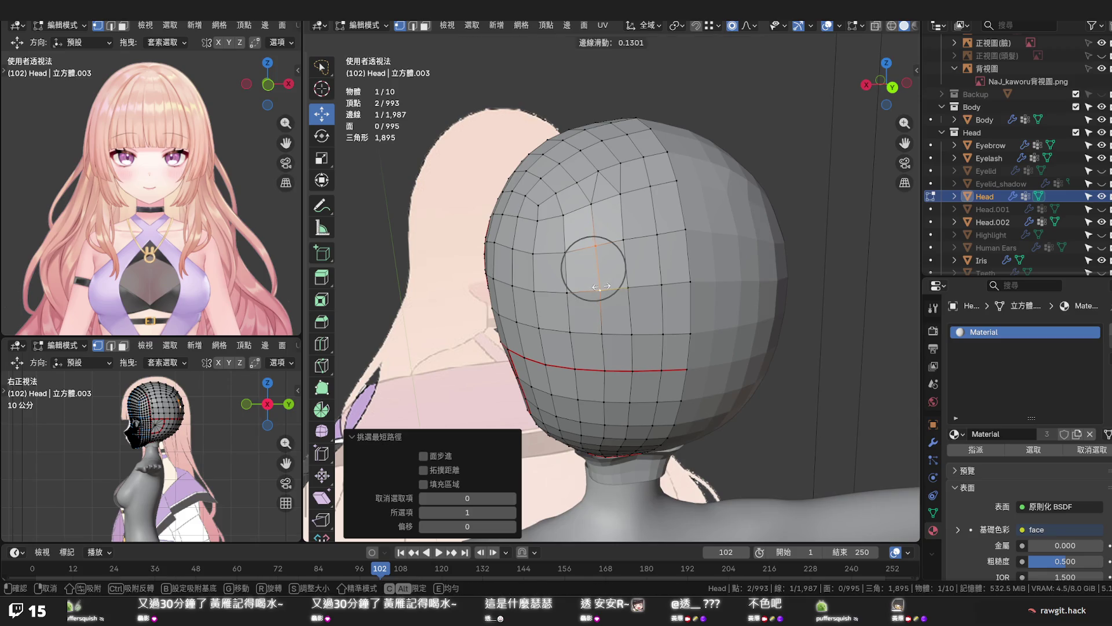
{"action": "left_click", "coordinate": [597, 287]}
{"action": "left_click", "coordinate": [602, 331]}
{"action": "key", "text": "g"}
{"action": "key", "text": "g"}
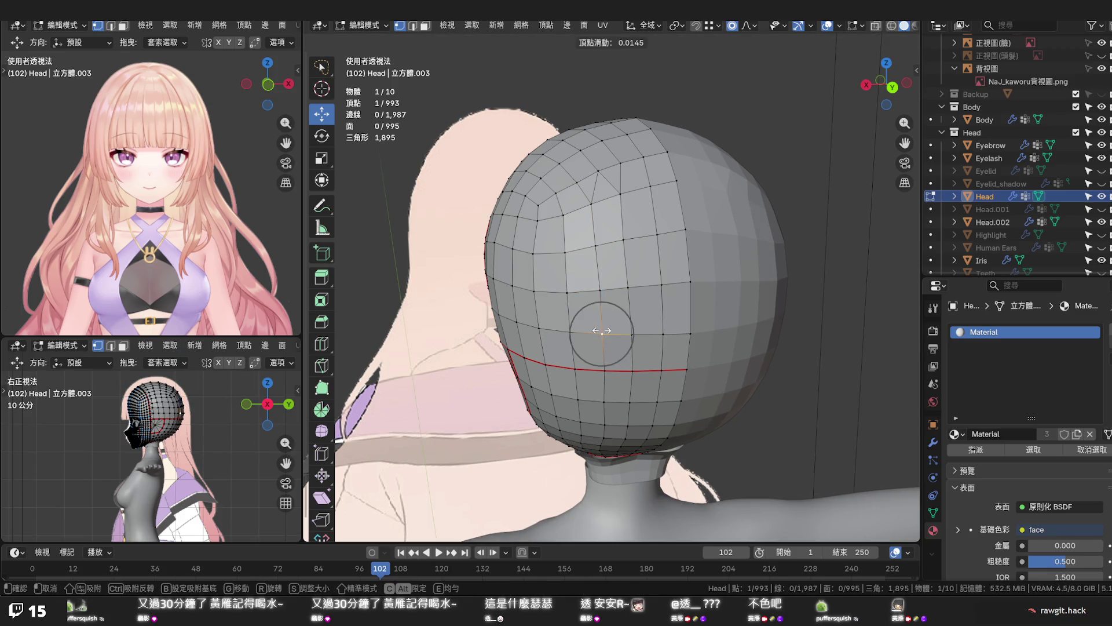
{"action": "left_click", "coordinate": [613, 300]}
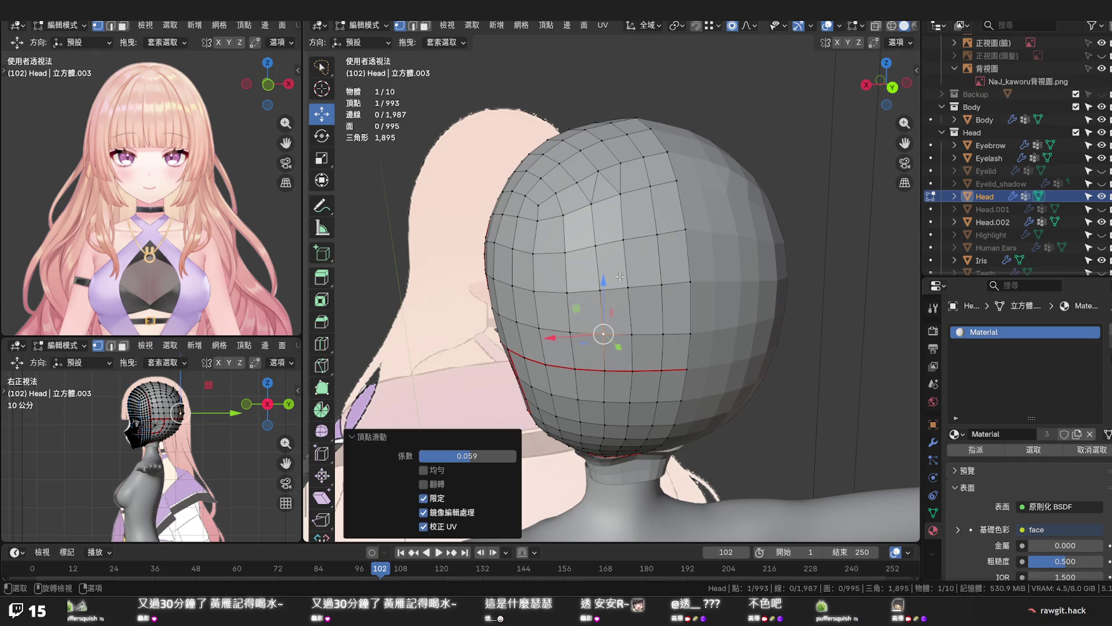
{"action": "left_click", "coordinate": [625, 236]}
{"action": "left_click", "coordinate": [634, 331], "text": "ctrl"}
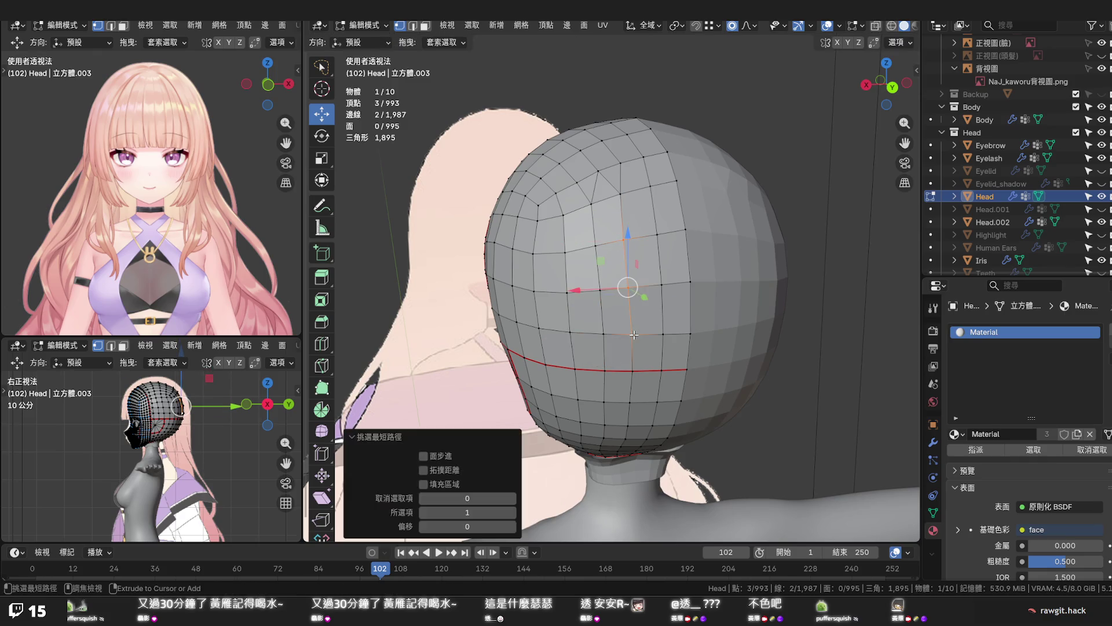
{"action": "key", "text": "g"}
{"action": "key", "text": "g"}
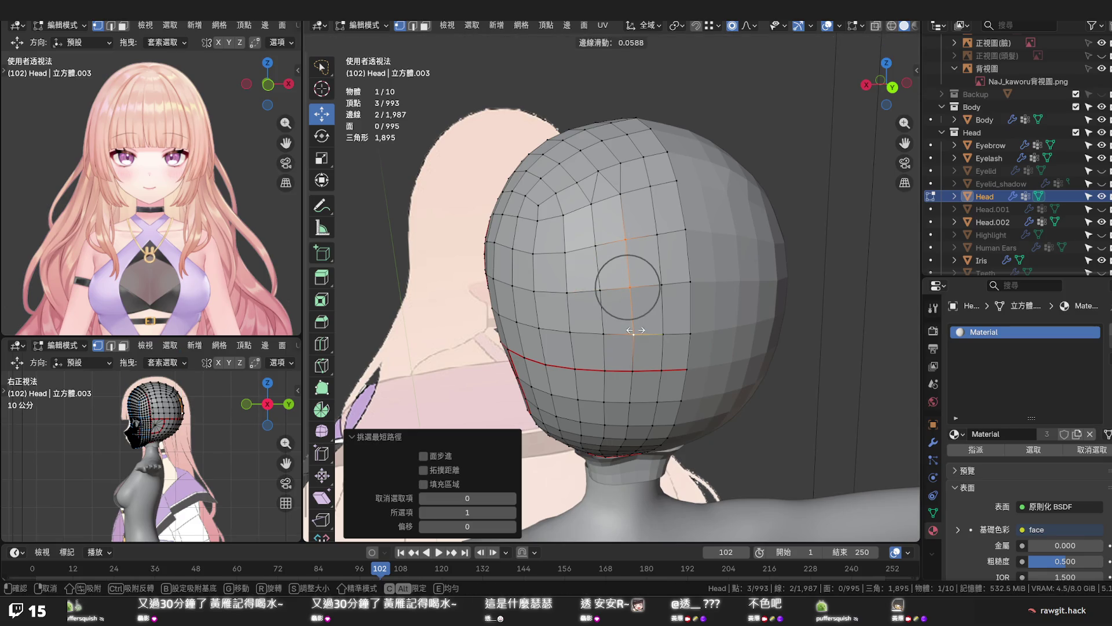
{"action": "right_click", "coordinate": [634, 330]}
{"action": "left_click", "coordinate": [657, 281]}
Save the .blend file and clear the selection
{"action": "middle_click_drag", "start_coordinate": [648, 252], "coordinate": [641, 238]}
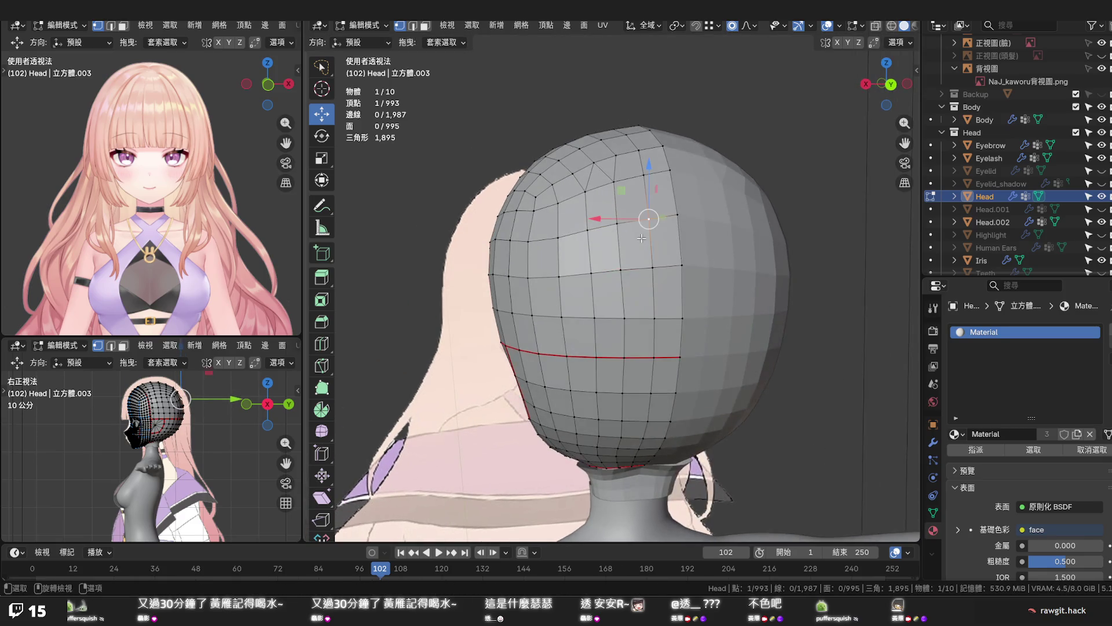
{"action": "key", "text": "ctrl+s"}
{"action": "key", "text": "alt+a"}
{"action": "mouse_move", "coordinate": [785, 243]}
{"action": "middle_mouse_down"}
{"action": "mouse_move", "coordinate": [785, 335]}
{"action": "mouse_move", "coordinate": [721, 263]}
{"action": "mouse_move", "coordinate": [609, 299]}
{"action": "mouse_move", "coordinate": [643, 252]}
{"action": "mouse_move", "coordinate": [661, 257]}
{"action": "middle_mouse_up"}
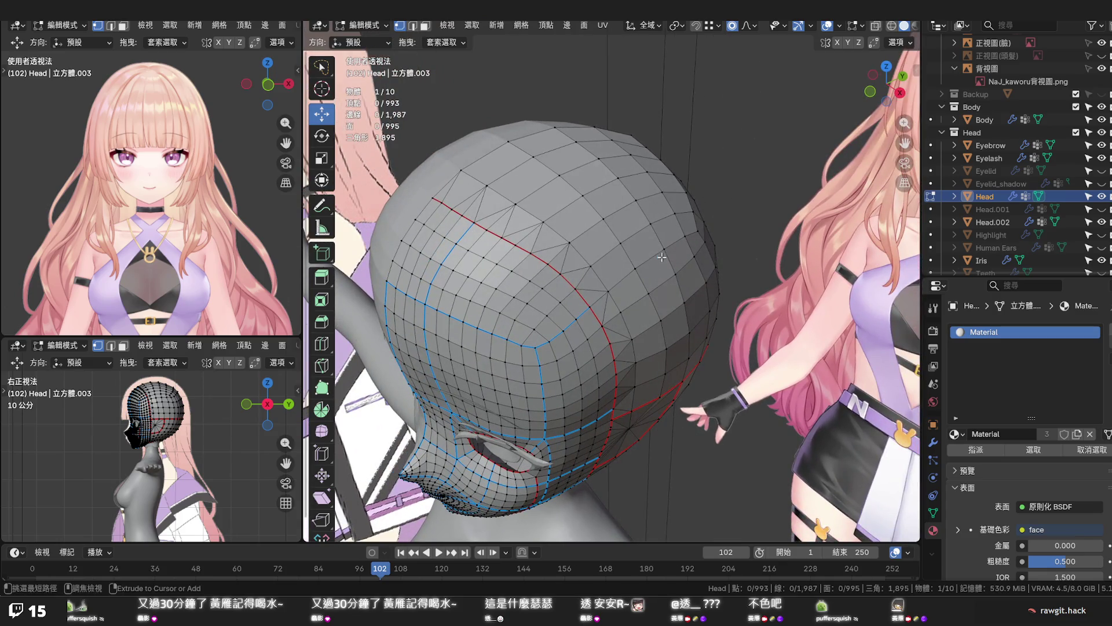
Save, then try vertex-sliding the temple vertex from a side view, undoing both slides
{"action": "key", "text": "ctrl+s"}
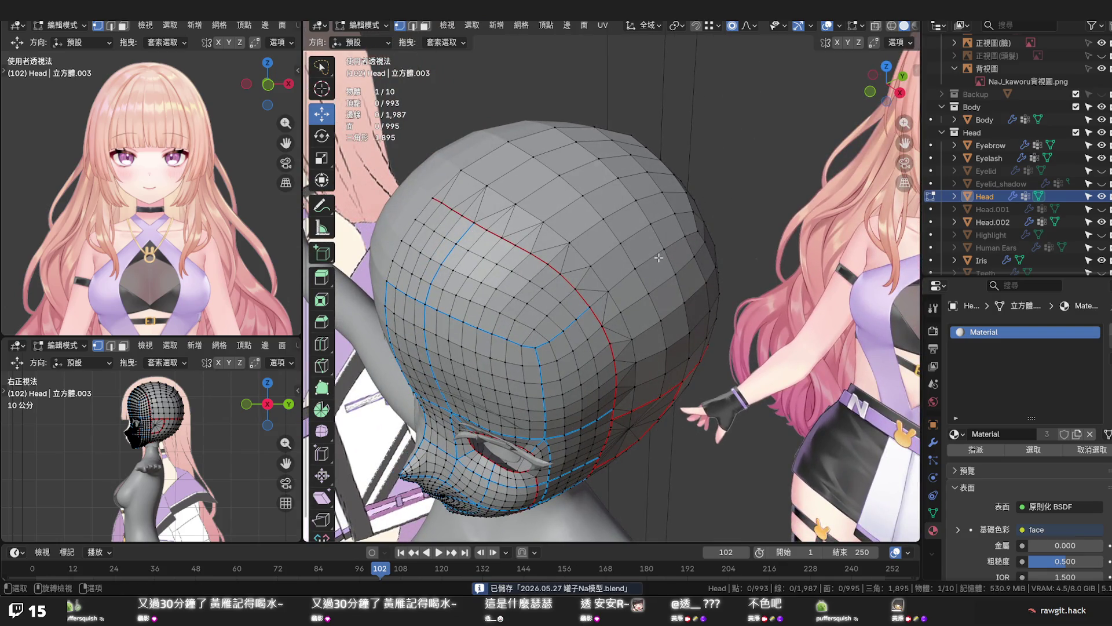
{"action": "mouse_move", "coordinate": [659, 258]}
{"action": "middle_mouse_down"}
{"action": "mouse_move", "coordinate": [595, 196]}
{"action": "mouse_move", "coordinate": [580, 201]}
{"action": "middle_mouse_up"}
{"action": "left_click", "coordinate": [519, 249]}
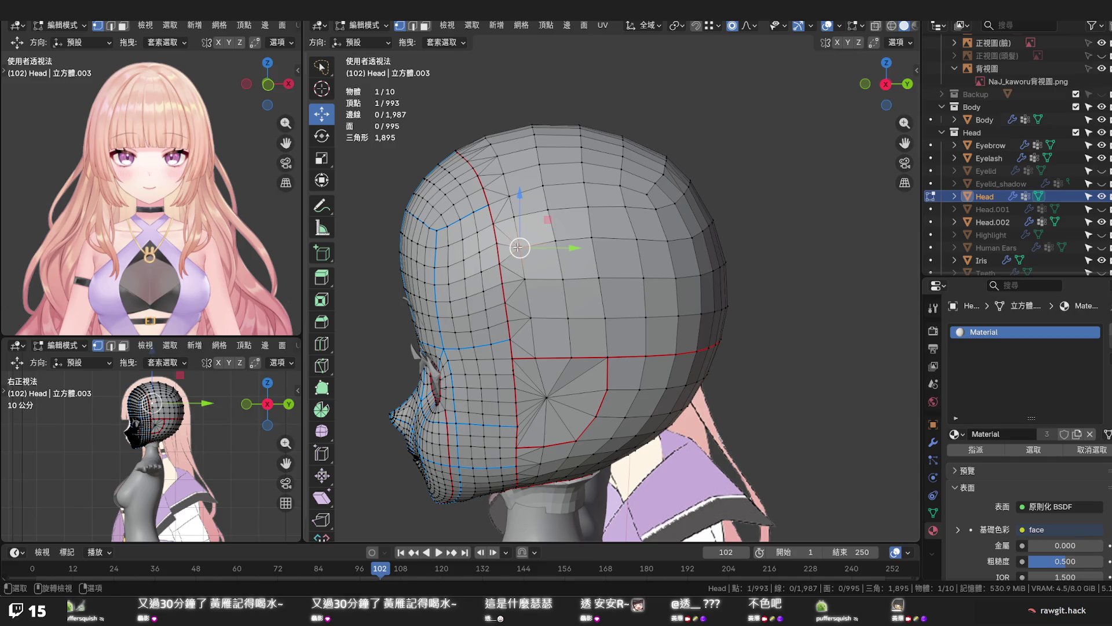
{"action": "key", "text": "shift+v"}
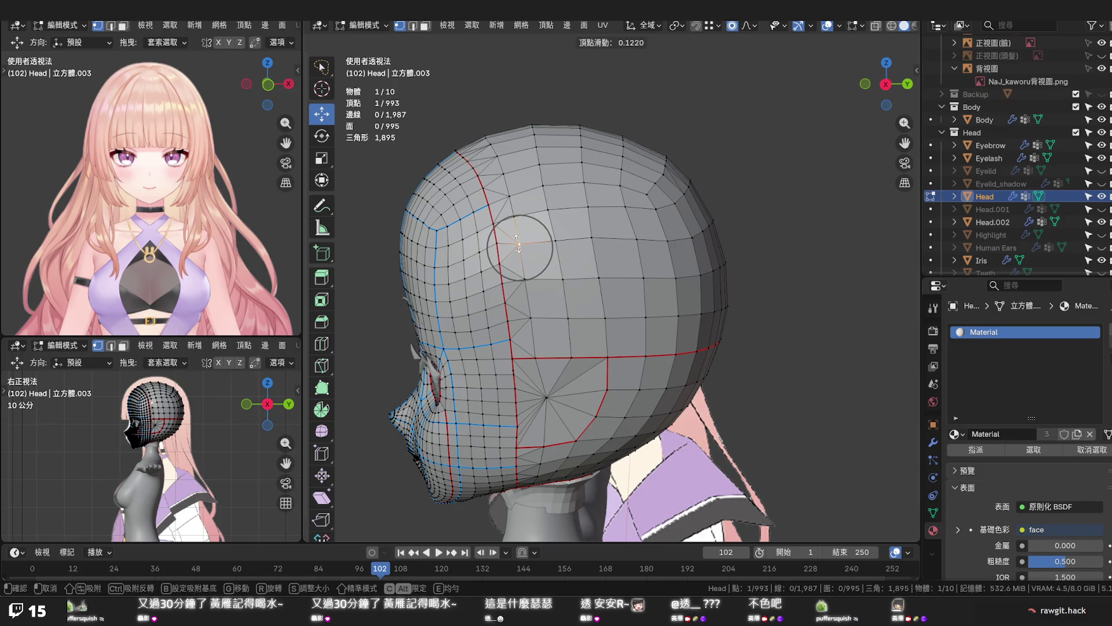
{"action": "left_click", "coordinate": [518, 243]}
{"action": "key", "text": "ctrl+z"}
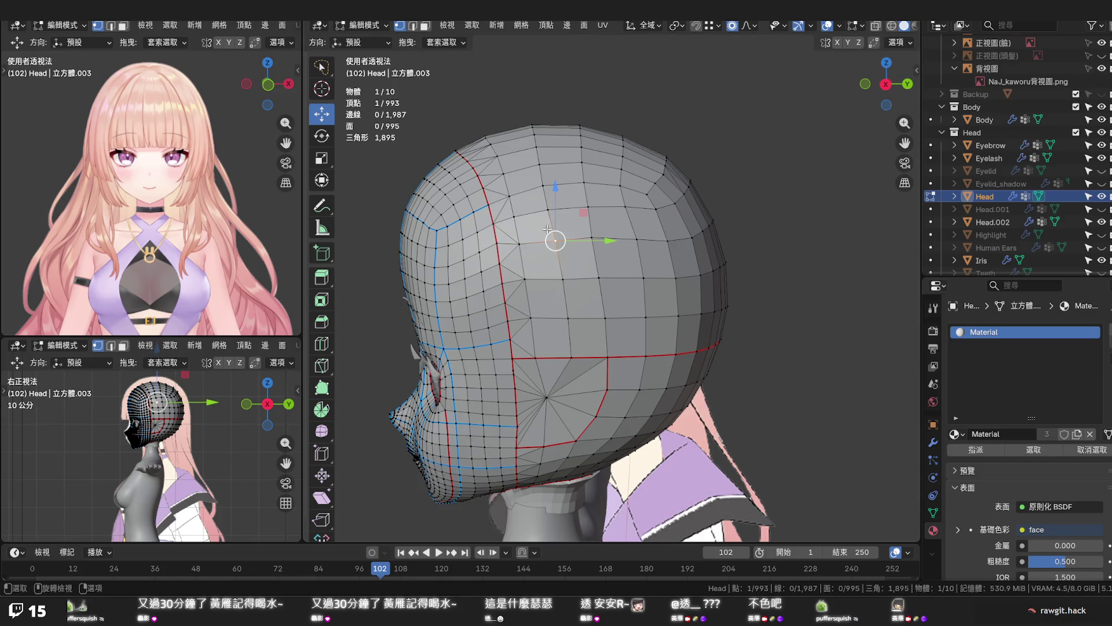
{"action": "scroll", "coordinate": [523, 241], "scroll_direction": "up", "scroll_amount": 4}
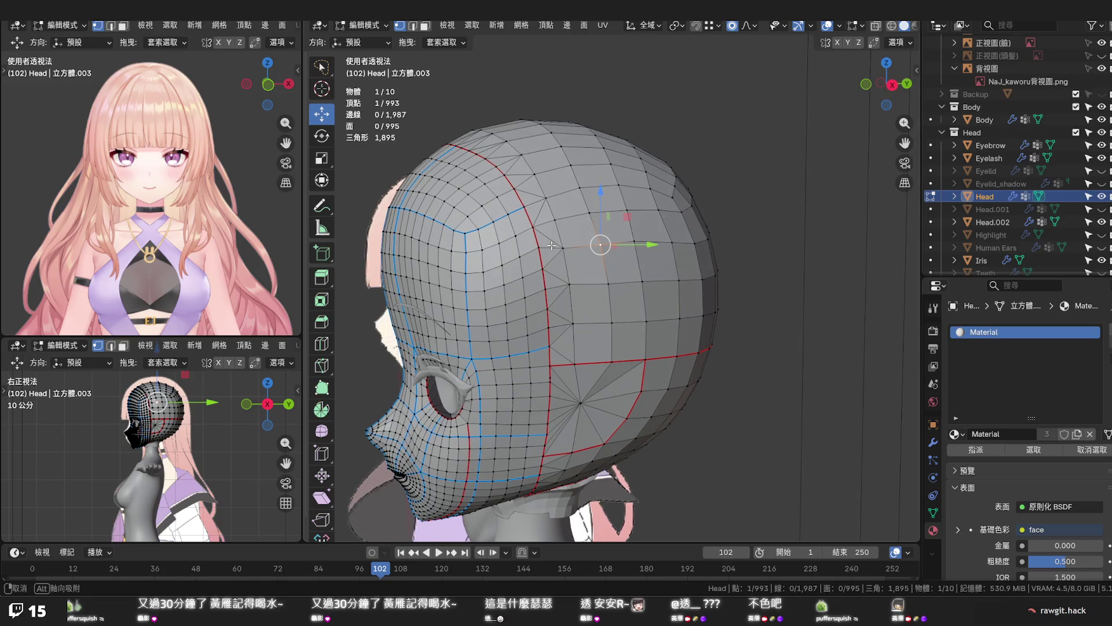
{"action": "key", "text": "shift+v"}
{"action": "left_click", "coordinate": [519, 239]}
{"action": "key", "text": "ctrl+z"}
{"action": "middle_click_drag", "start_coordinate": [572, 229], "coordinate": [542, 234]}
Select the four-vertex shortest path along the temple loop and apply Set Flow
{"action": "left_click", "coordinate": [552, 231]}
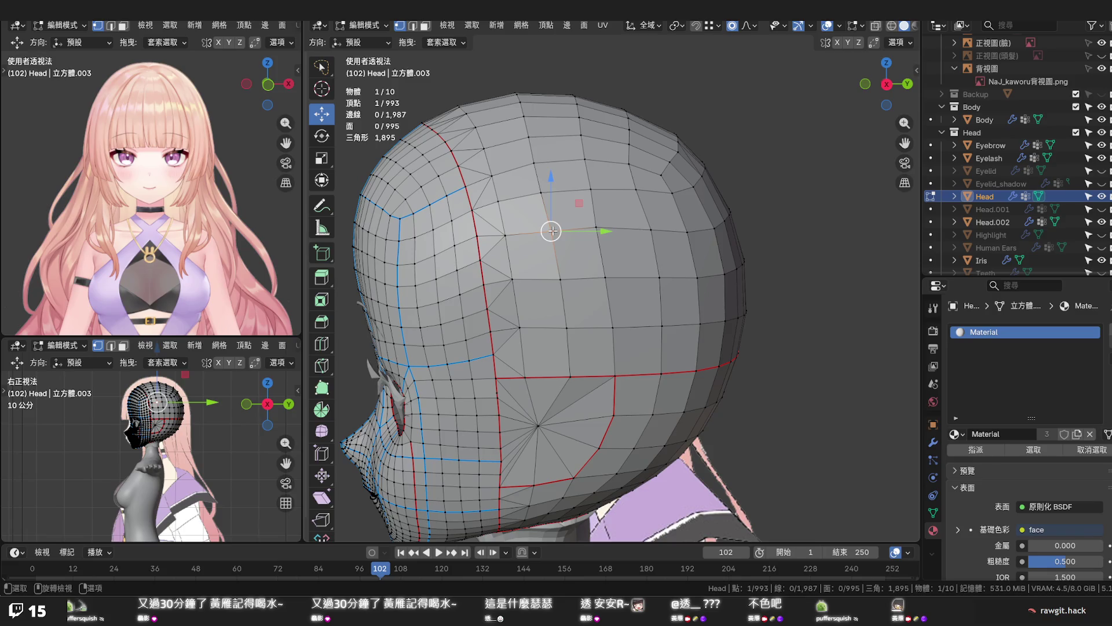
{"action": "left_click", "coordinate": [683, 231], "text": "ctrl"}
{"action": "key", "text": "q"}
{"action": "left_click", "coordinate": [683, 231]}
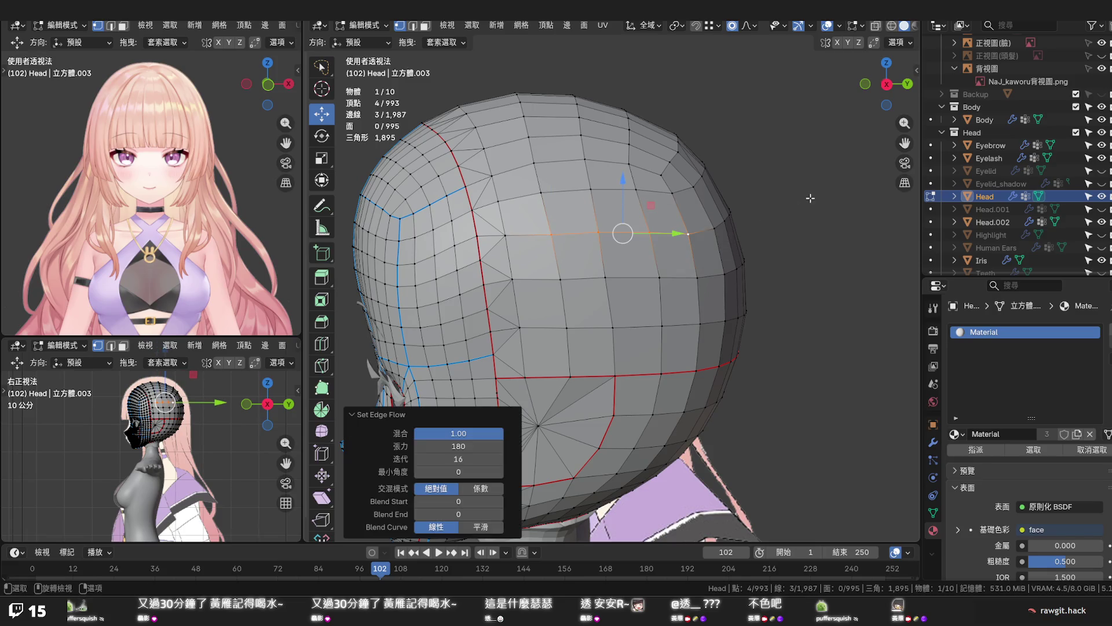
Select the shortest path along the top loop and apply Set Flow to even its curve
{"action": "left_click", "coordinate": [672, 193]}
{"action": "left_click", "coordinate": [537, 193], "text": "ctrl"}
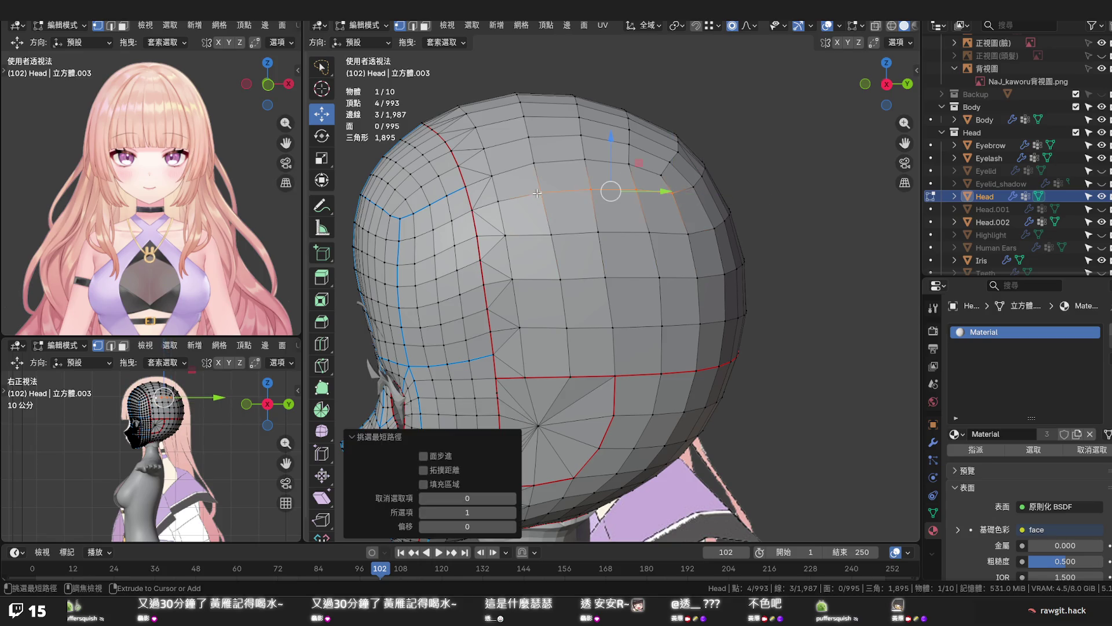
{"action": "key", "text": "w"}
{"action": "key", "text": "q"}
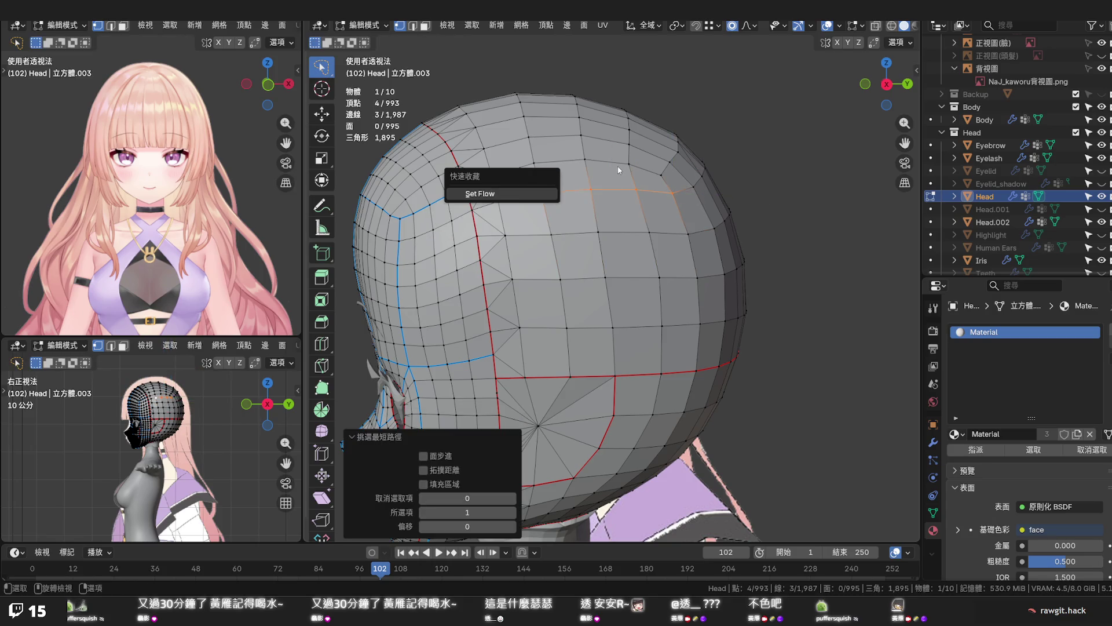
{"action": "left_click", "coordinate": [548, 194]}
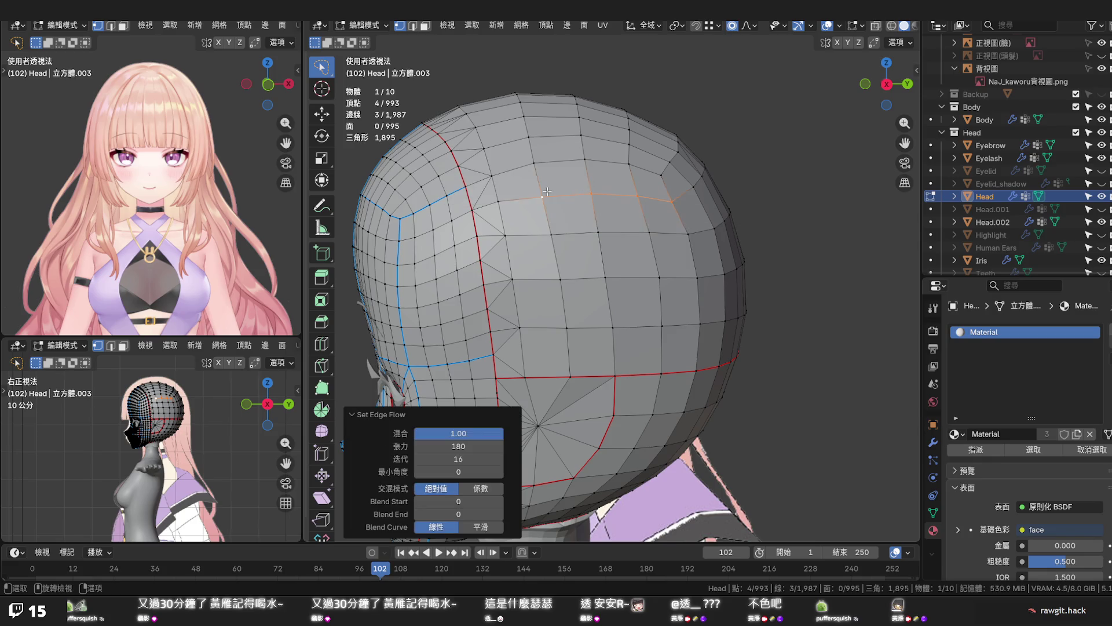
{"action": "mouse_move", "coordinate": [672, 200]}
{"action": "middle_mouse_down"}
{"action": "mouse_move", "coordinate": [701, 209]}
{"action": "mouse_move", "coordinate": [554, 203]}
{"action": "mouse_move", "coordinate": [585, 204]}
{"action": "middle_mouse_up"}
Vertex-slide a vertex on the head's side and another on top to even their loops
{"action": "left_click", "coordinate": [586, 204]}
{"action": "key", "text": "shift+v"}
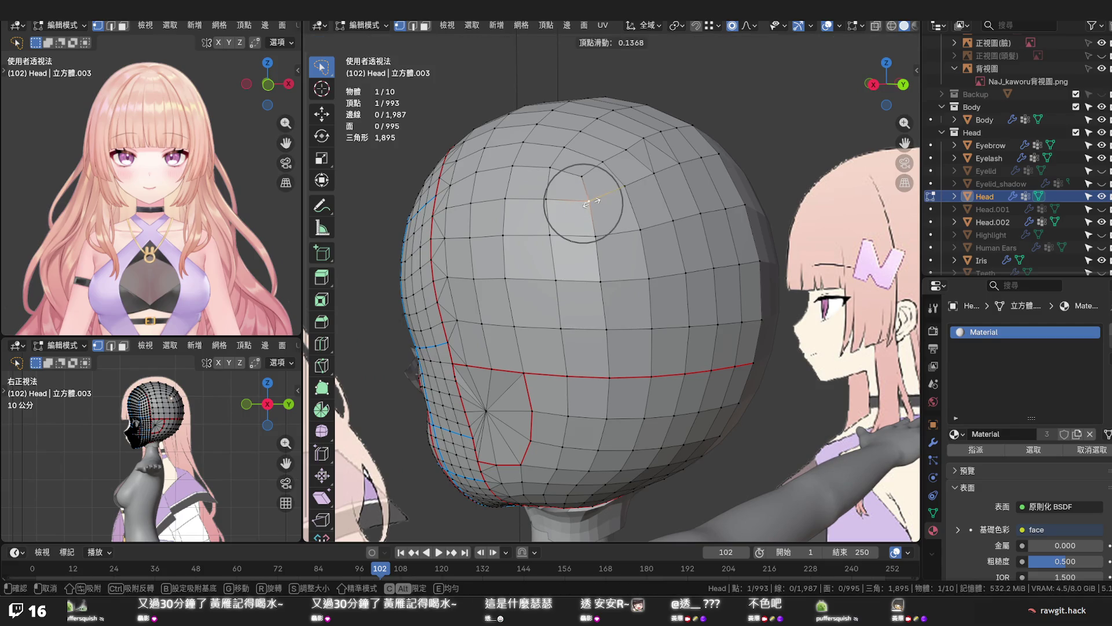
{"action": "left_click", "coordinate": [588, 203]}
{"action": "mouse_move", "coordinate": [587, 203]}
{"action": "middle_mouse_down"}
{"action": "mouse_move", "coordinate": [646, 193]}
{"action": "mouse_move", "coordinate": [634, 234]}
{"action": "mouse_move", "coordinate": [576, 252]}
{"action": "mouse_move", "coordinate": [594, 241]}
{"action": "middle_mouse_up"}
{"action": "key", "text": "shift+v"}
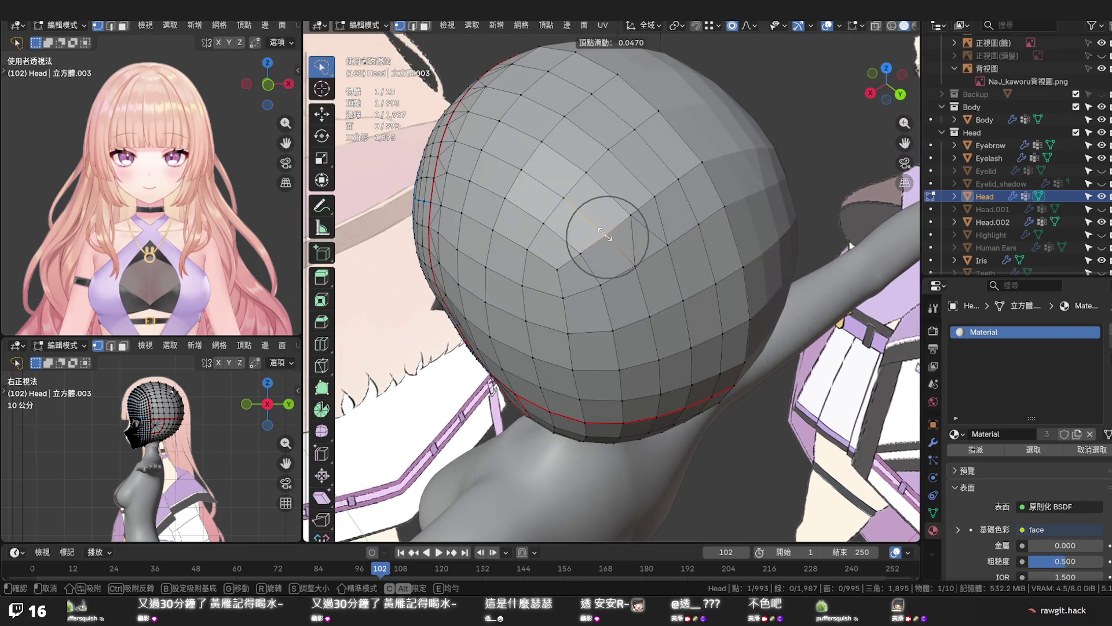
{"action": "left_click", "coordinate": [605, 235]}
{"action": "mouse_move", "coordinate": [605, 234]}
{"action": "middle_mouse_down"}
{"action": "mouse_move", "coordinate": [659, 260]}
{"action": "mouse_move", "coordinate": [739, 166]}
{"action": "mouse_move", "coordinate": [630, 244]}
{"action": "mouse_move", "coordinate": [658, 224]}
{"action": "mouse_move", "coordinate": [660, 236]}
{"action": "middle_mouse_up"}
Save the file and switch the Head to Object Mode
{"action": "key", "text": "ctrl+s"}
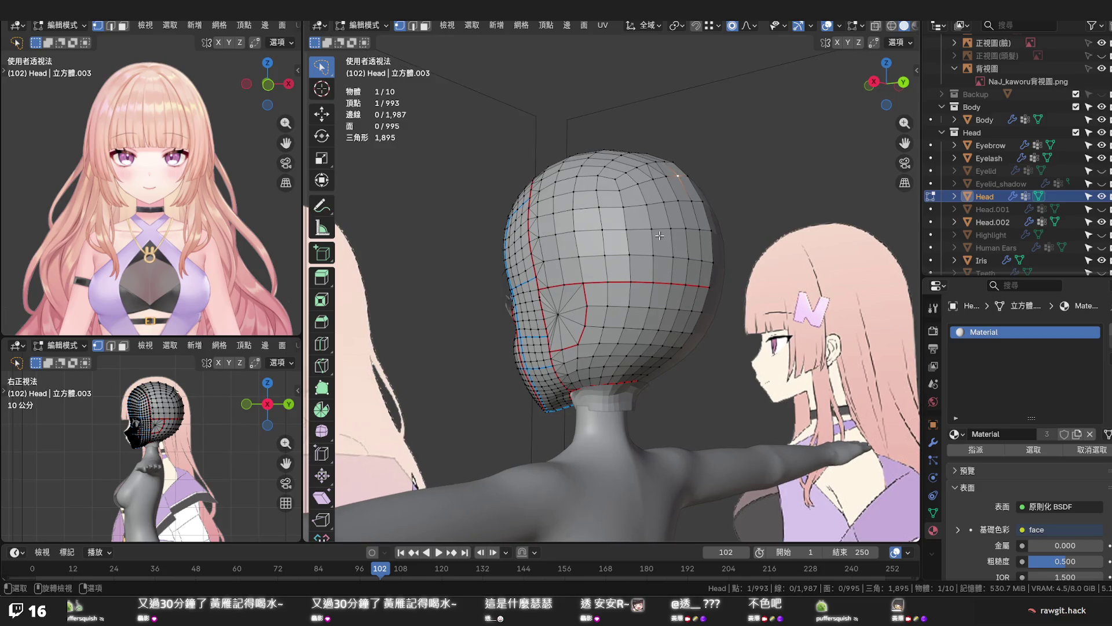
{"action": "key", "text": "q"}
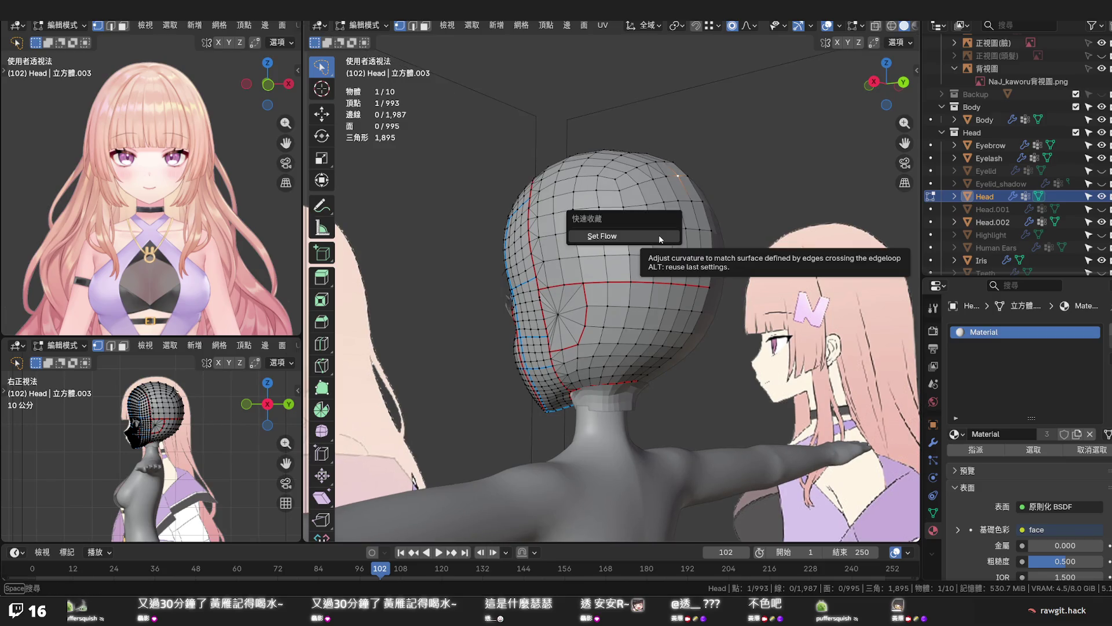
{"action": "key", "text": "Tab"}
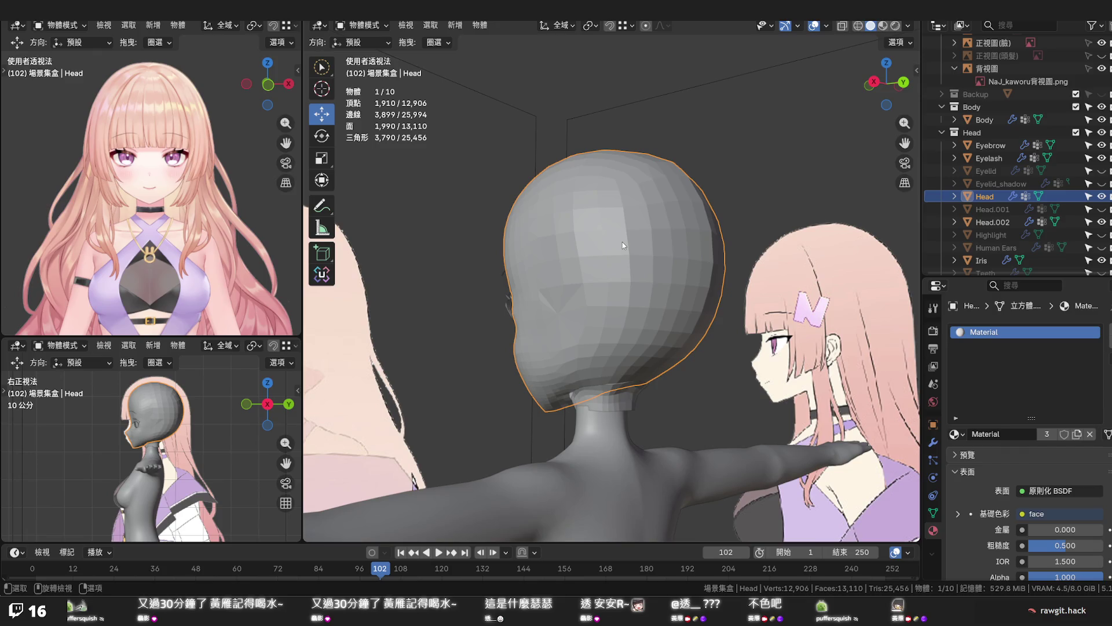
From Right Ortho view, re-enter Edit Mode and select a short edge path over the upper back
{"action": "mouse_move", "coordinate": [622, 242]}
{"action": "middle_mouse_down"}
{"action": "mouse_move", "coordinate": [623, 296]}
{"action": "mouse_move", "coordinate": [620, 243]}
{"action": "mouse_move", "coordinate": [666, 261]}
{"action": "middle_mouse_up"}
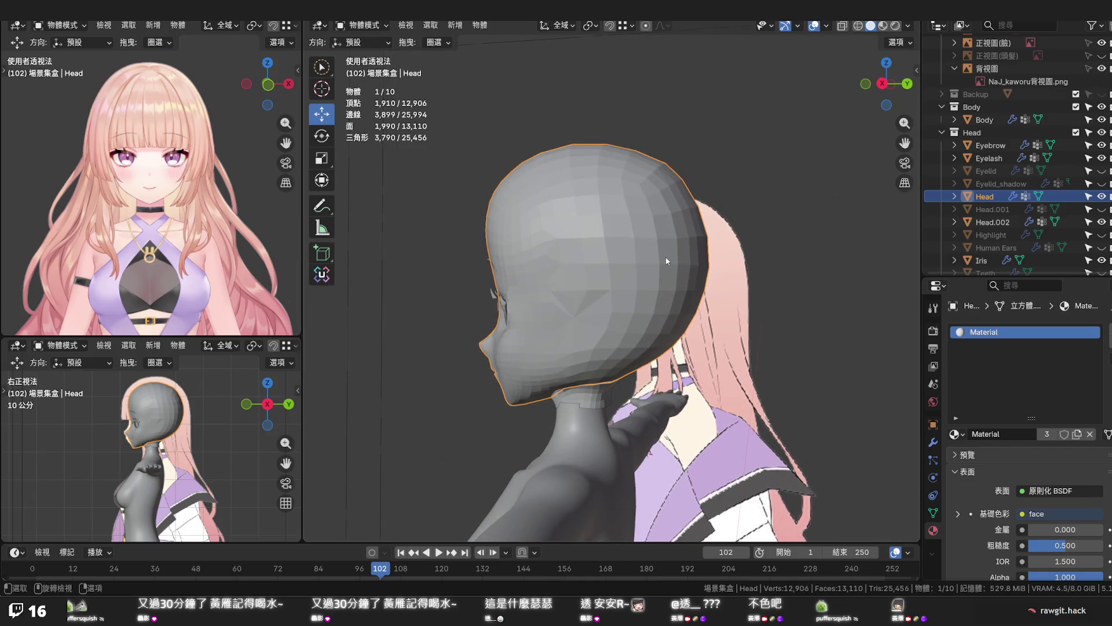
{"action": "key", "text": "KP_1"}
{"action": "key", "text": "KP_3"}
{"action": "scroll", "coordinate": [634, 229], "scroll_direction": "up", "scroll_amount": 2}
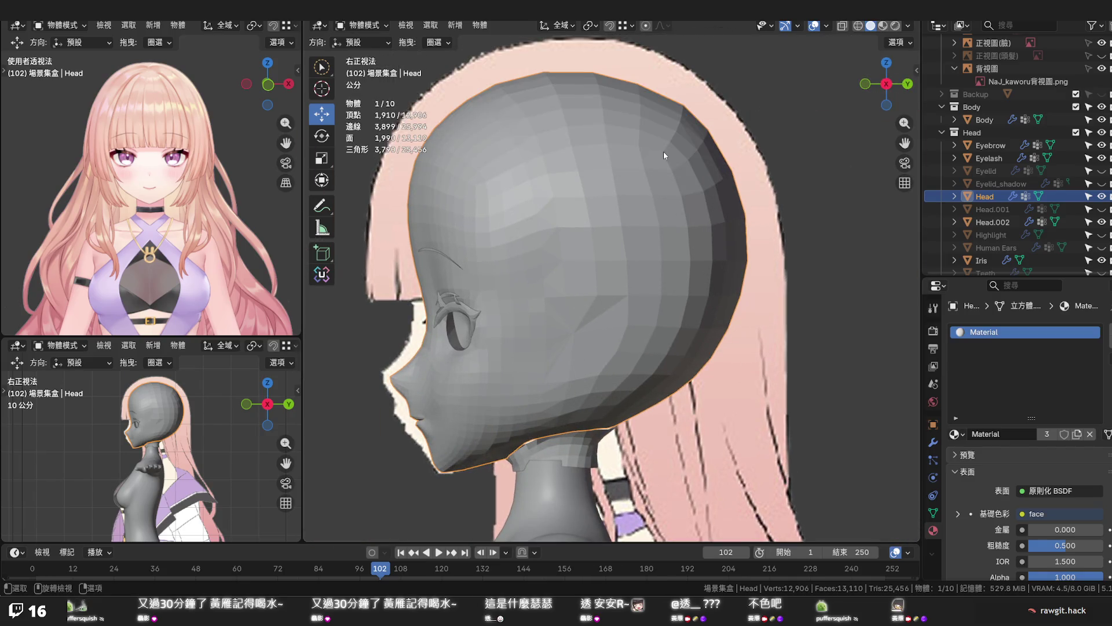
{"action": "key", "text": "Tab"}
{"action": "mouse_move", "coordinate": [671, 139]}
{"action": "middle_mouse_down", "text": "shift"}
{"action": "mouse_move", "coordinate": [649, 237]}
{"action": "mouse_move", "coordinate": [682, 193]}
{"action": "middle_mouse_up", "text": "shift"}
{"action": "left_click", "coordinate": [654, 225], "text": "alt"}
{"action": "left_click", "coordinate": [683, 192], "text": "ctrl"}
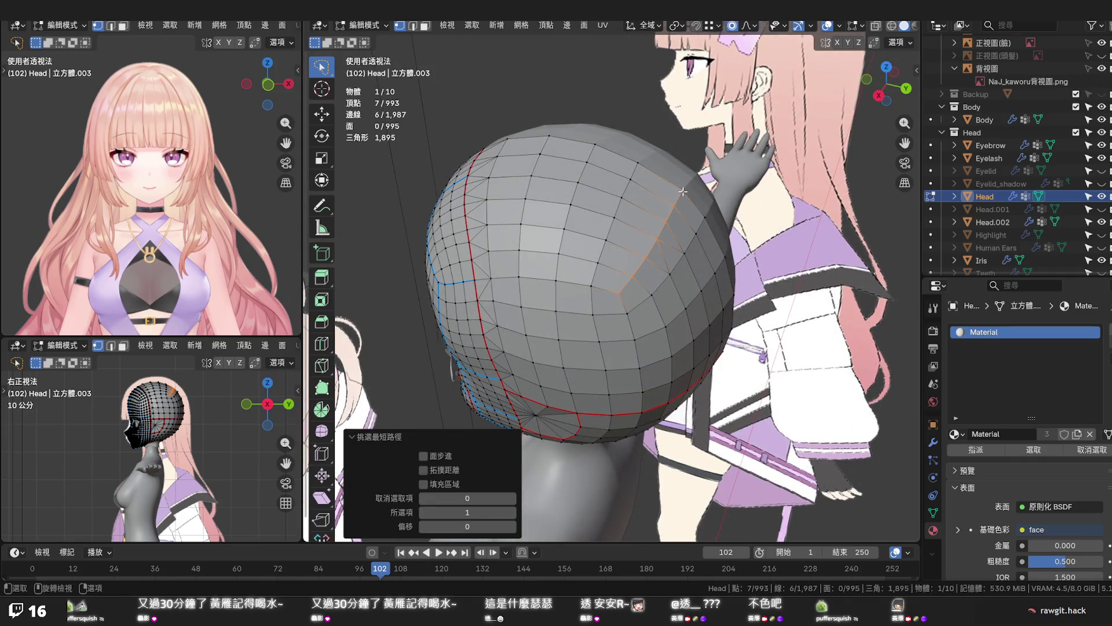
Edge-slide the selected path, then select a five-edge path on the upper back and slide it
{"action": "key", "text": "g"}
{"action": "key", "text": "g"}
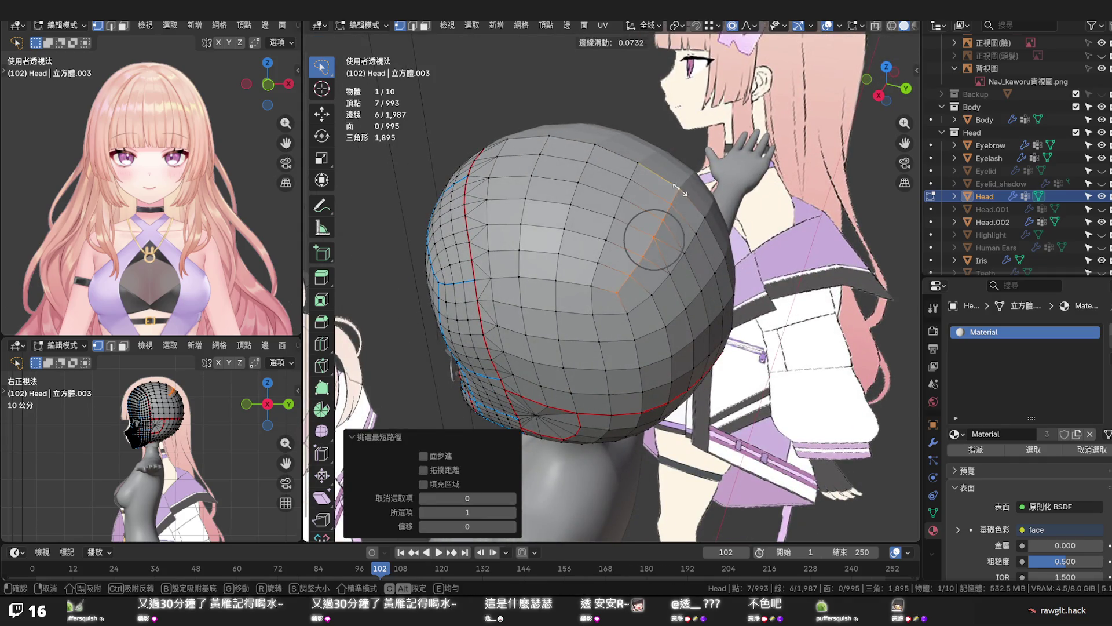
{"action": "left_click", "coordinate": [679, 190]}
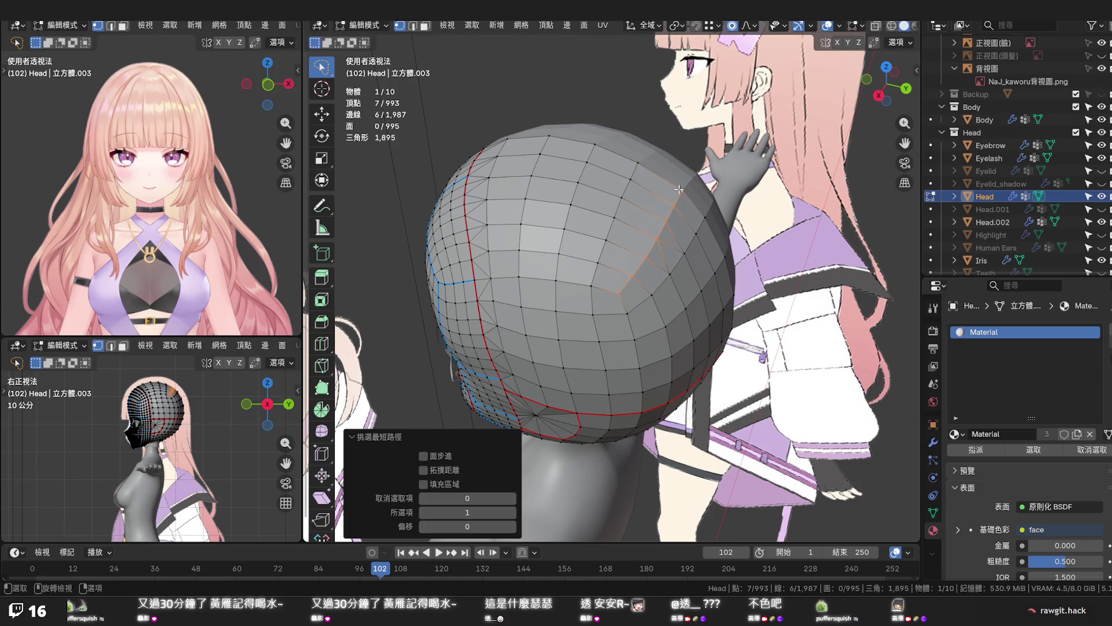
{"action": "key", "text": "alt+a"}
{"action": "left_click", "coordinate": [631, 276]}
{"action": "left_click", "coordinate": [680, 194], "text": "ctrl"}
{"action": "key", "text": "s"}
{"action": "key", "text": "g"}
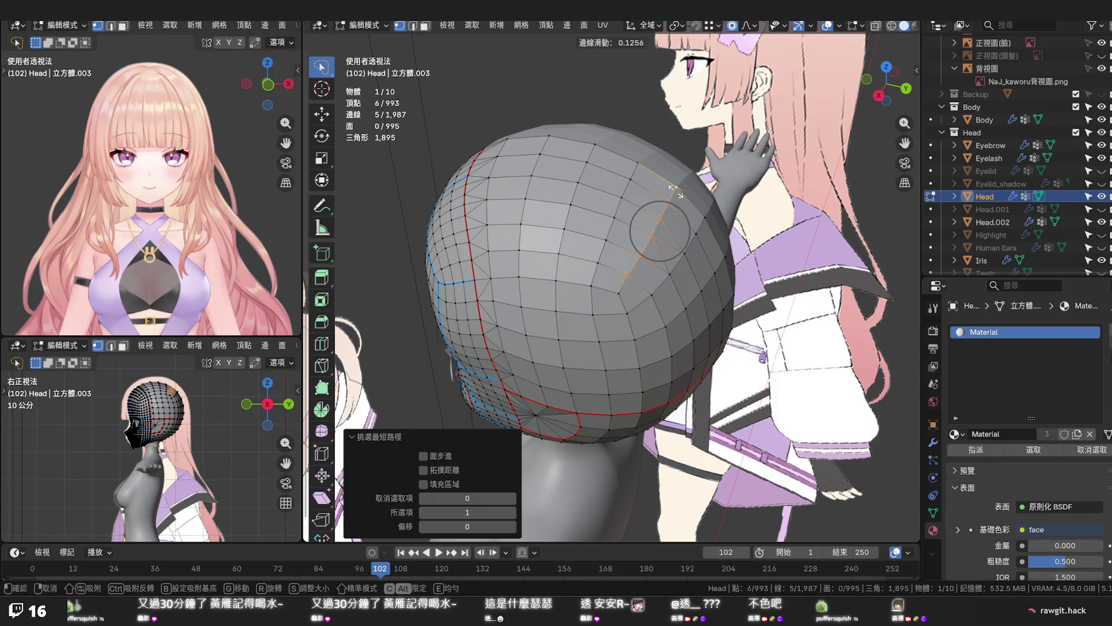
{"action": "key", "text": "Escape"}
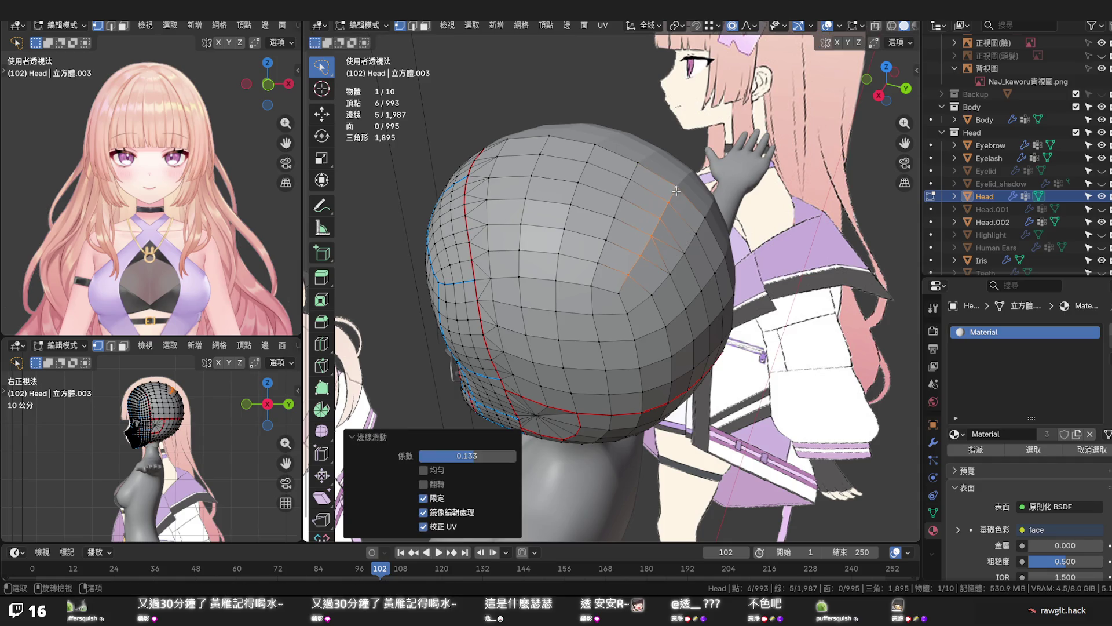
{"action": "key", "text": "ctrl+z"}
{"action": "key", "text": "ctrl+z"}
In right side view, vertex-slide a vertex on the back of the head and save
{"action": "mouse_move", "coordinate": [706, 165]}
{"action": "middle_mouse_down"}
{"action": "mouse_move", "coordinate": [692, 221]}
{"action": "mouse_move", "coordinate": [682, 171]}
{"action": "middle_mouse_up"}
{"action": "key", "text": "KP_3"}
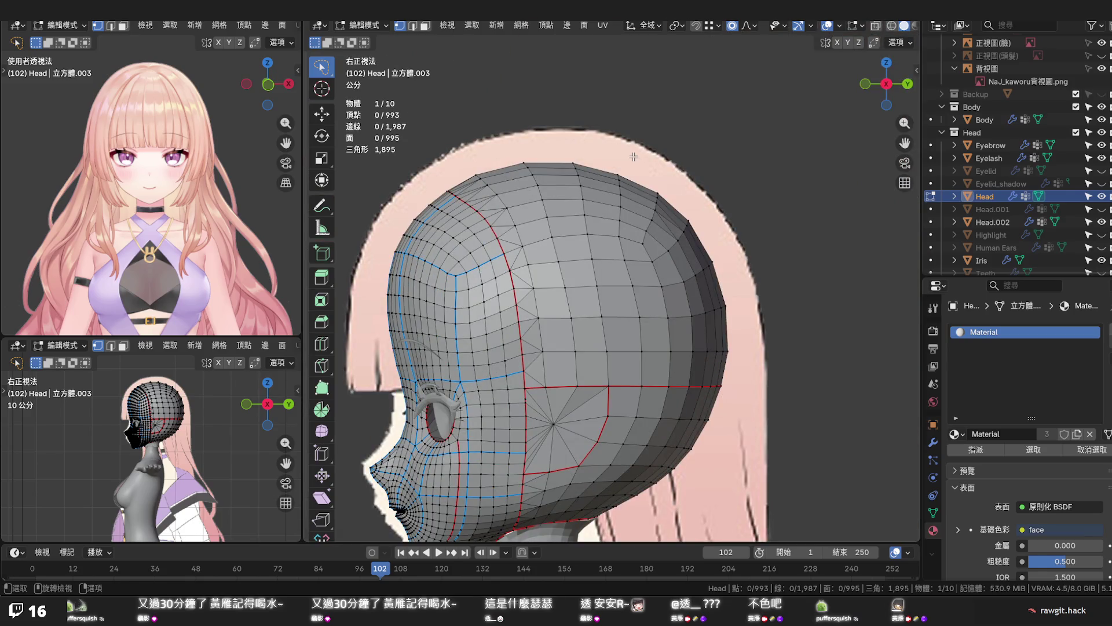
{"action": "key", "text": "shift+v"}
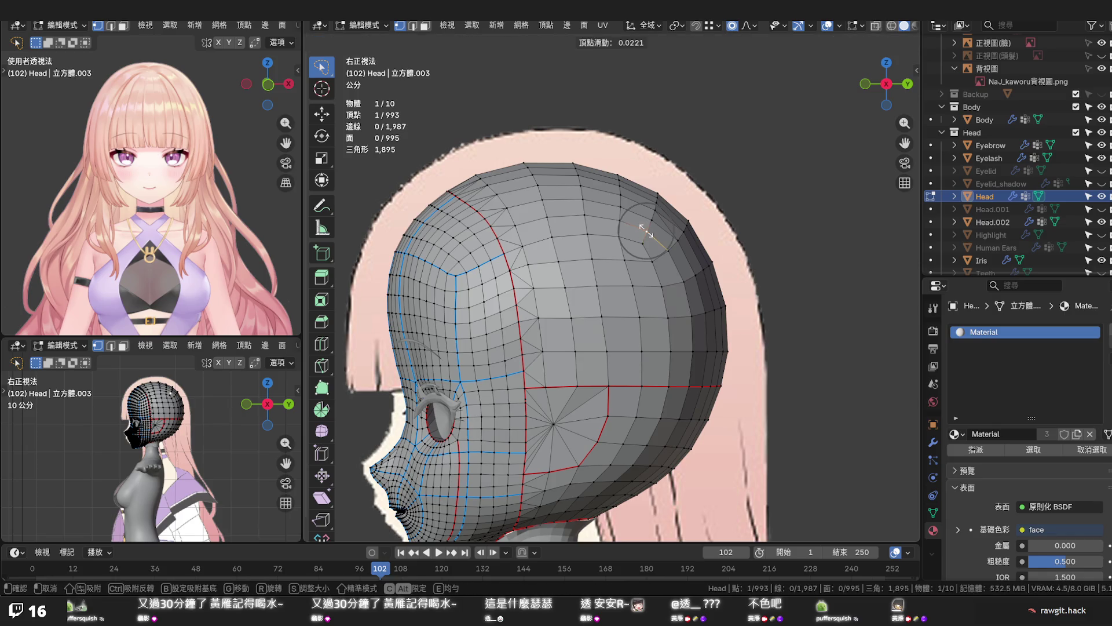
{"action": "key", "text": "Escape"}
{"action": "left_click", "coordinate": [729, 178]}
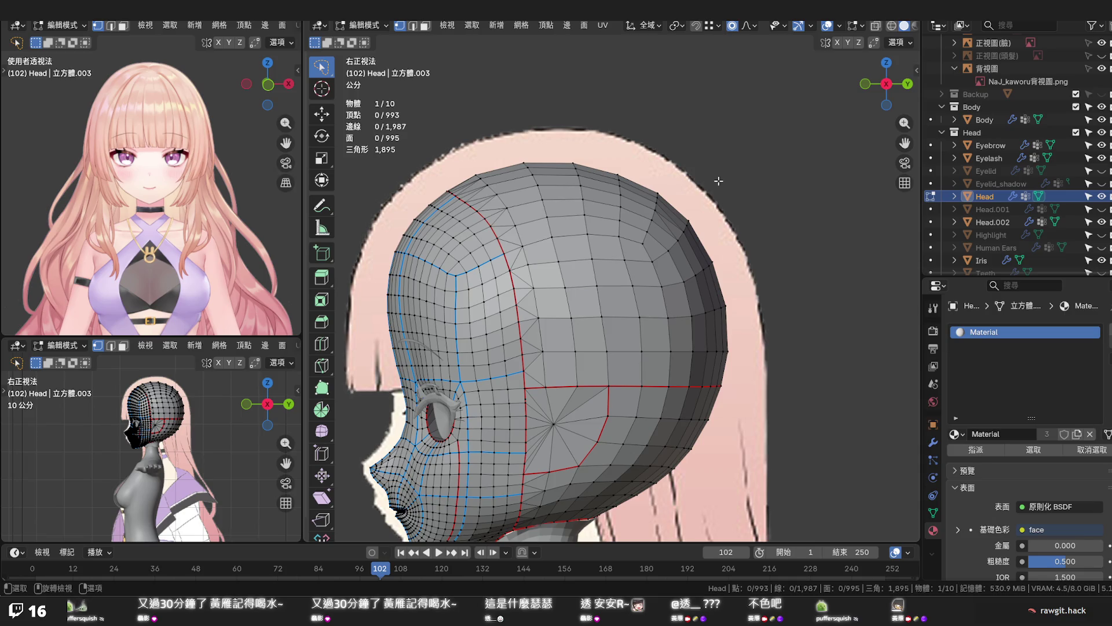
{"action": "key", "text": "ctrl+s"}
{"action": "scroll", "coordinate": [718, 181], "scroll_direction": "down", "scroll_amount": 2}
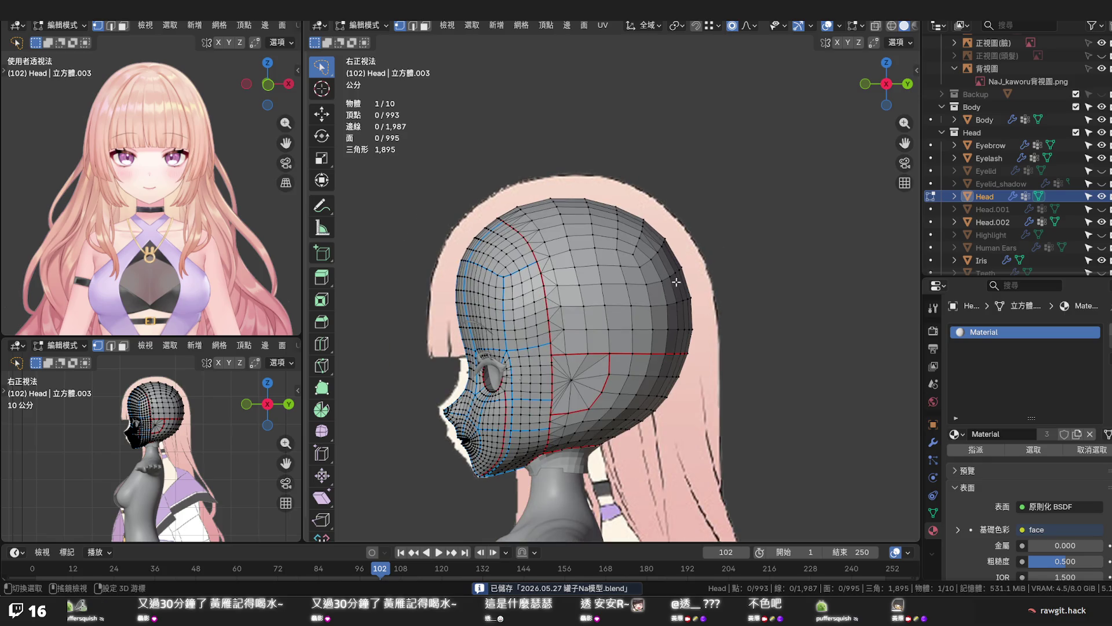
Select two temple vertices beside the star point and Dissolve Vertices to remove the extra one
{"action": "scroll", "coordinate": [669, 225], "scroll_direction": "down", "scroll_amount": 2, "text": "shift"}
{"action": "middle_click_drag", "start_coordinate": [669, 225], "coordinate": [669, 223]}
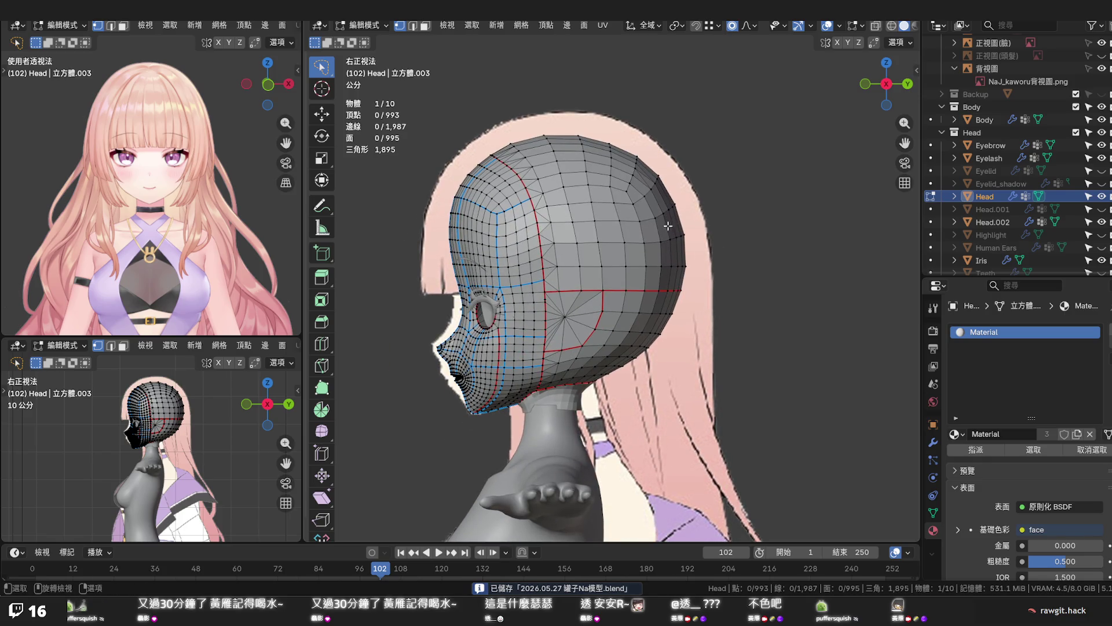
{"action": "mouse_move", "coordinate": [646, 268]}
{"action": "middle_mouse_down"}
{"action": "mouse_move", "coordinate": [635, 224]}
{"action": "mouse_move", "coordinate": [637, 245]}
{"action": "middle_mouse_up"}
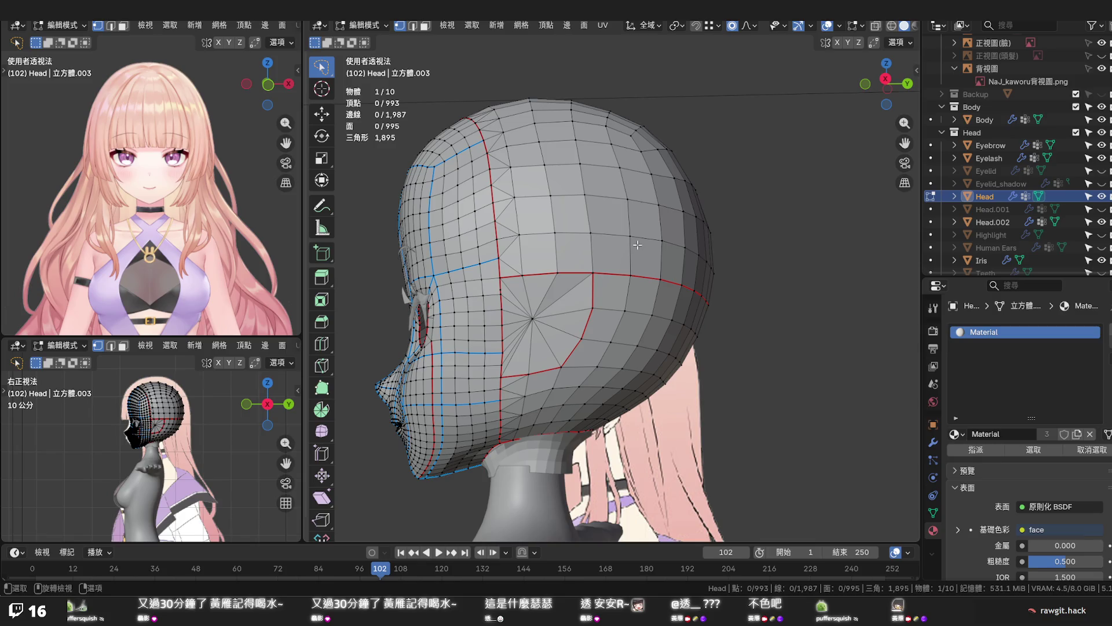
{"action": "mouse_move", "coordinate": [637, 245]}
{"action": "middle_mouse_down"}
{"action": "mouse_move", "coordinate": [633, 340]}
{"action": "mouse_move", "coordinate": [642, 326]}
{"action": "mouse_move", "coordinate": [617, 267]}
{"action": "mouse_move", "coordinate": [578, 221]}
{"action": "mouse_move", "coordinate": [521, 240]}
{"action": "mouse_move", "coordinate": [712, 254]}
{"action": "middle_mouse_up"}
{"action": "scroll", "coordinate": [711, 254], "scroll_direction": "up", "scroll_amount": 6}
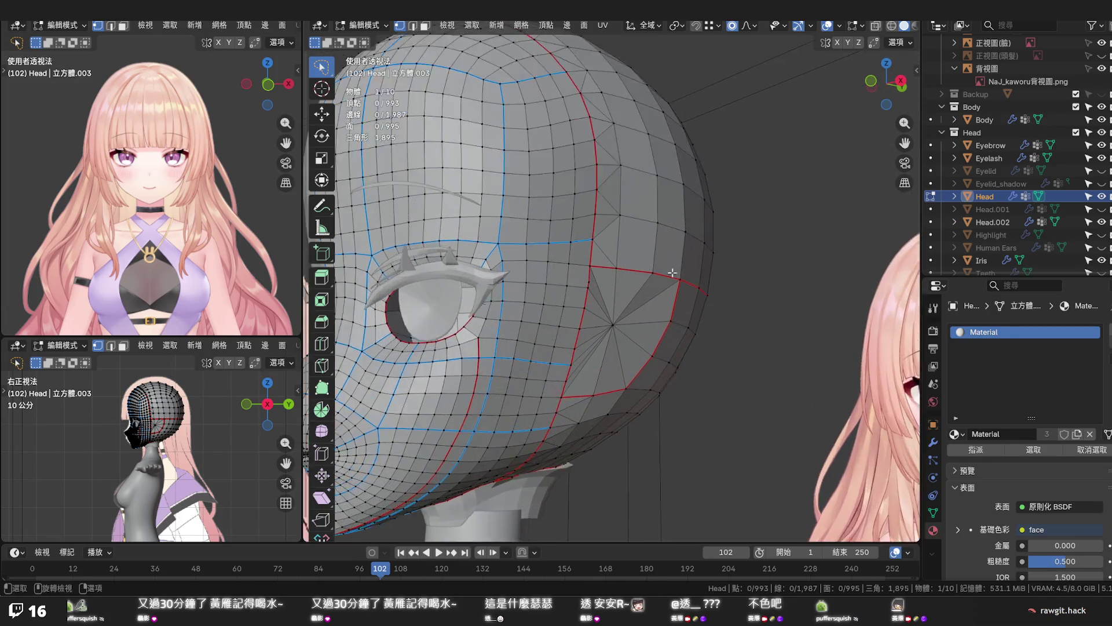
{"action": "left_click", "coordinate": [578, 285], "text": "shift"}
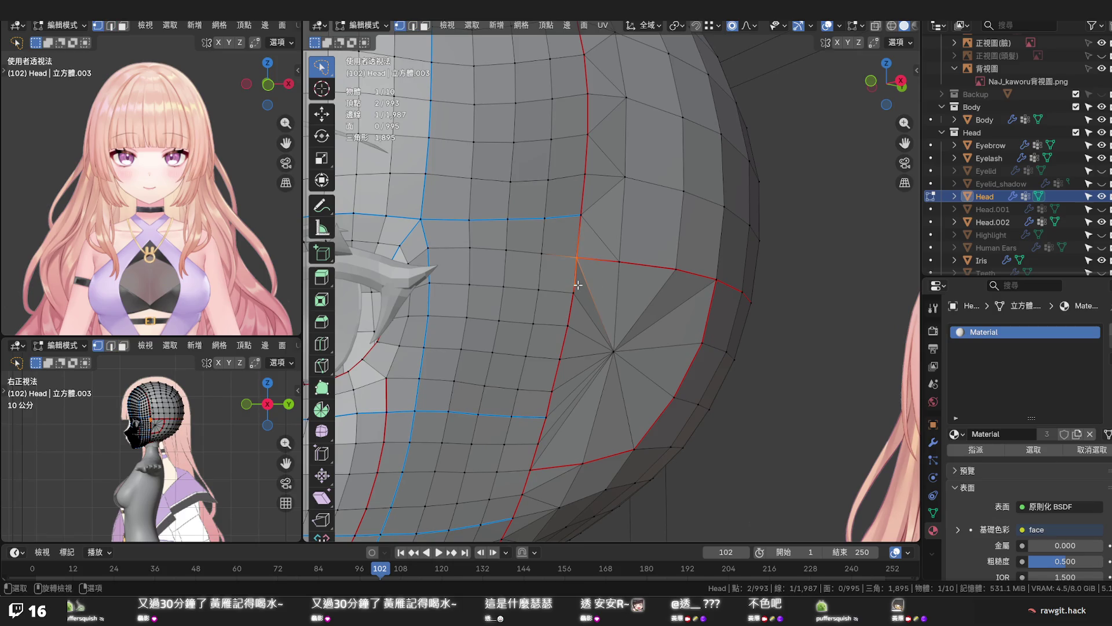
{"action": "key", "text": "x"}
{"action": "left_click", "coordinate": [576, 284]}
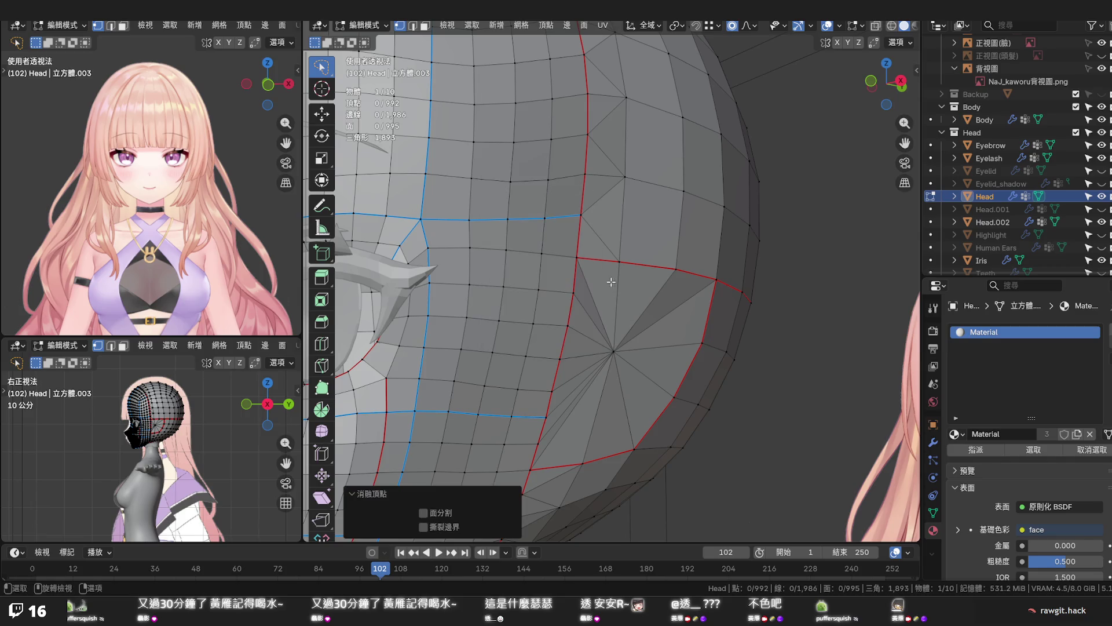
{"action": "left_click", "coordinate": [631, 297]}
Save the 992-vertex mesh and start a vertex path along the temple row
{"action": "mouse_move", "coordinate": [620, 296]}
{"action": "middle_mouse_down"}
{"action": "mouse_move", "coordinate": [568, 297]}
{"action": "mouse_move", "coordinate": [664, 295]}
{"action": "mouse_move", "coordinate": [686, 284]}
{"action": "mouse_move", "coordinate": [609, 340]}
{"action": "middle_mouse_up"}
{"action": "key", "text": "ctrl+s"}
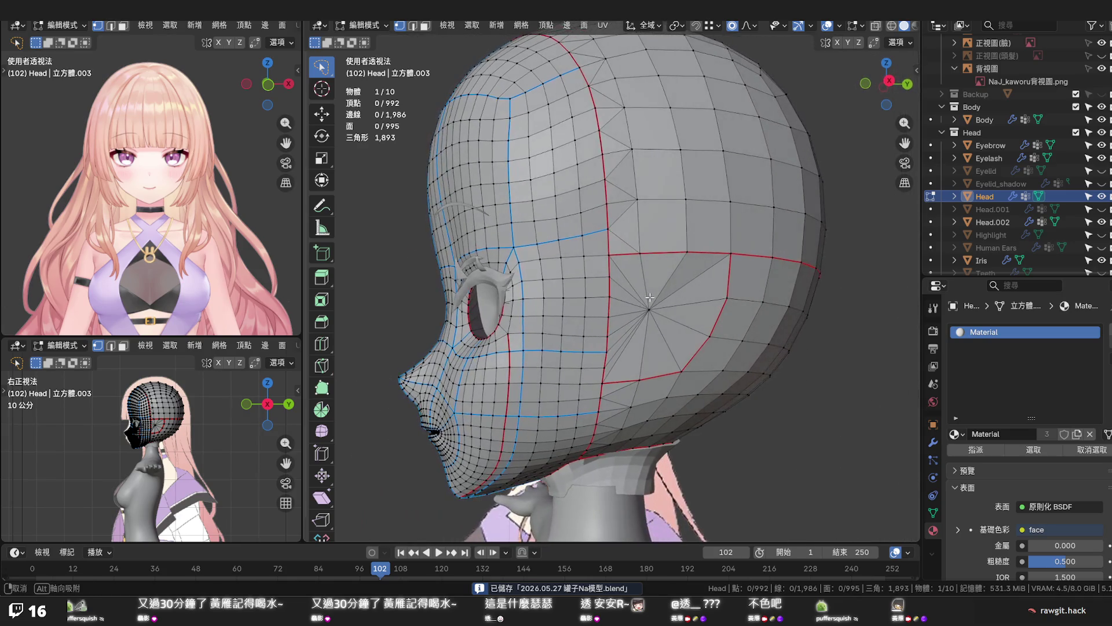
{"action": "scroll", "coordinate": [609, 341], "scroll_direction": "up", "scroll_amount": 2}
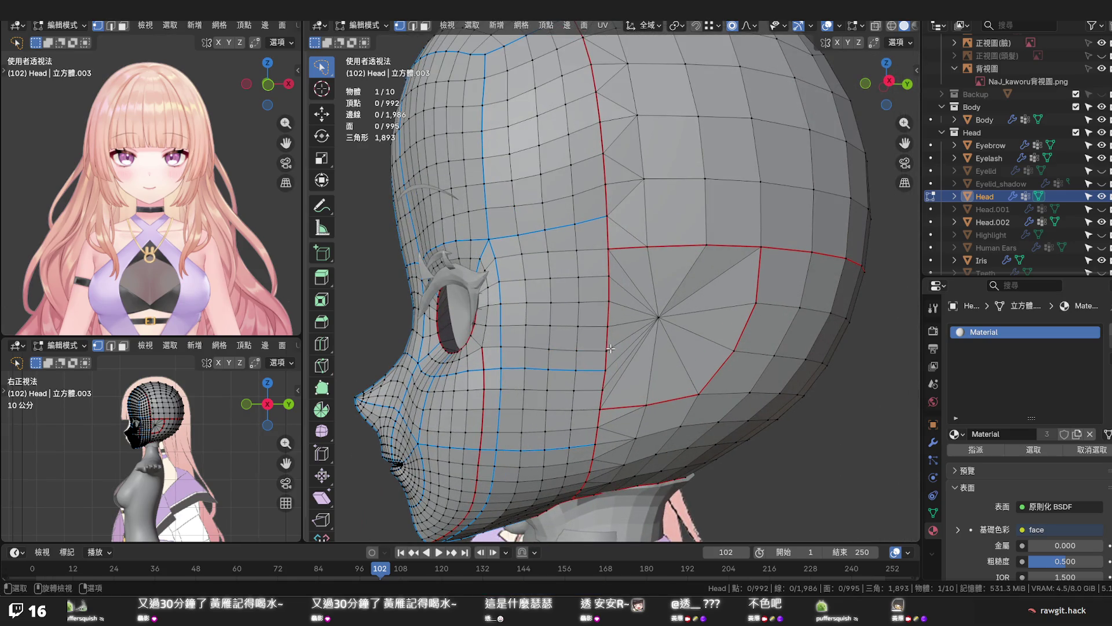
{"action": "scroll", "coordinate": [610, 348], "scroll_direction": "up", "scroll_amount": 1}
{"action": "left_click", "coordinate": [606, 366]}
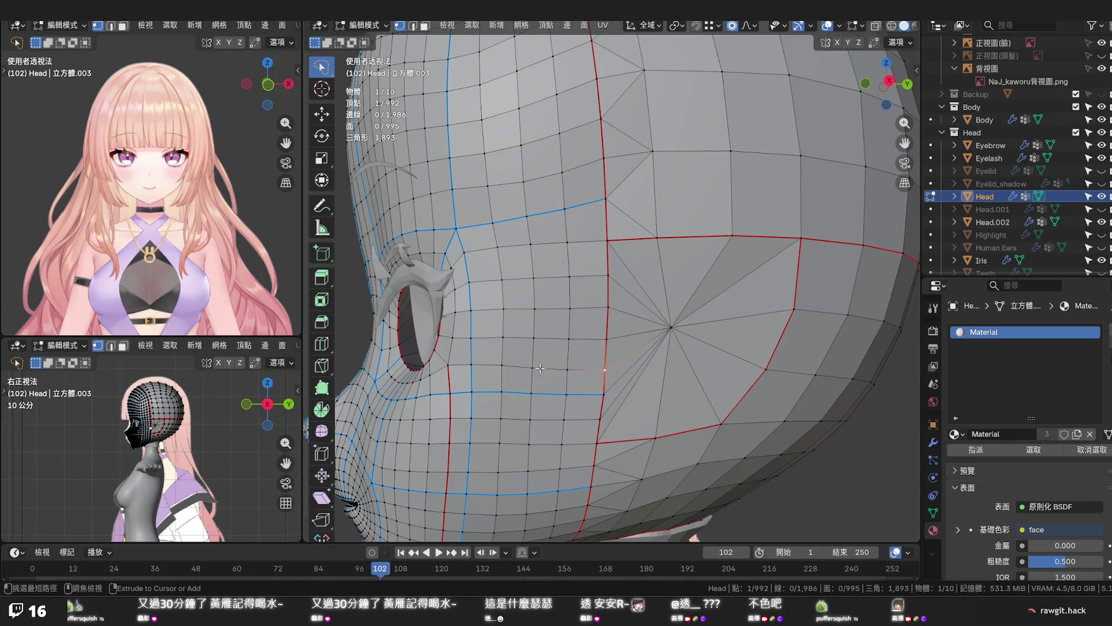
Extend the path to three vertices, edge-slide it, and frame the temple row in right side view
{"action": "left_click", "coordinate": [533, 368], "text": "ctrl"}
{"action": "key", "text": "g"}
{"action": "key", "text": "g"}
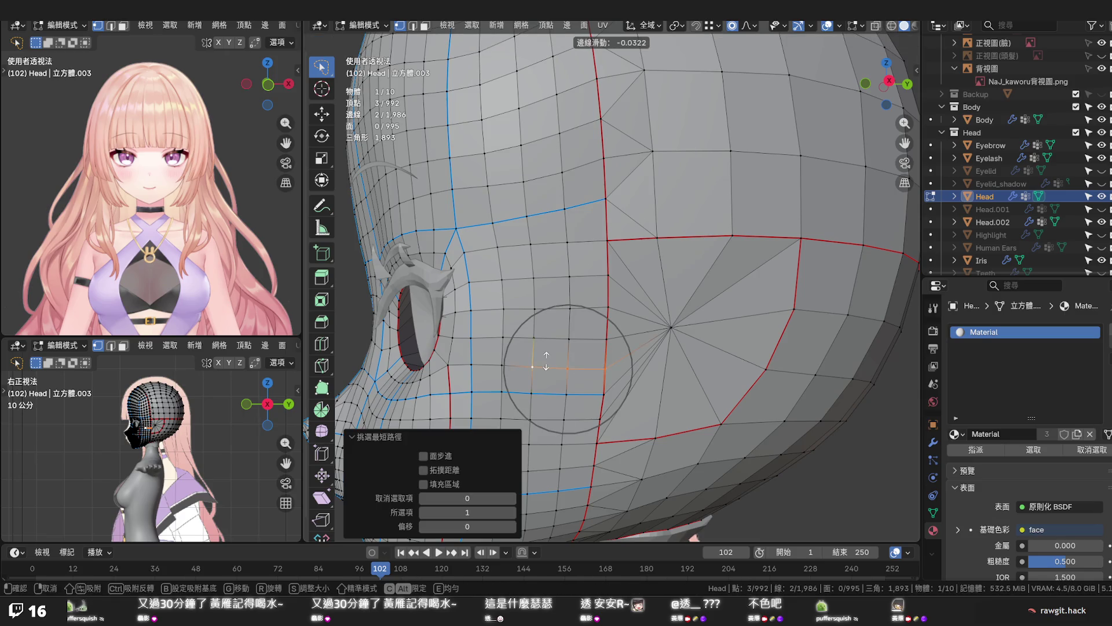
{"action": "left_click", "coordinate": [547, 359]}
{"action": "left_click", "coordinate": [589, 360]}
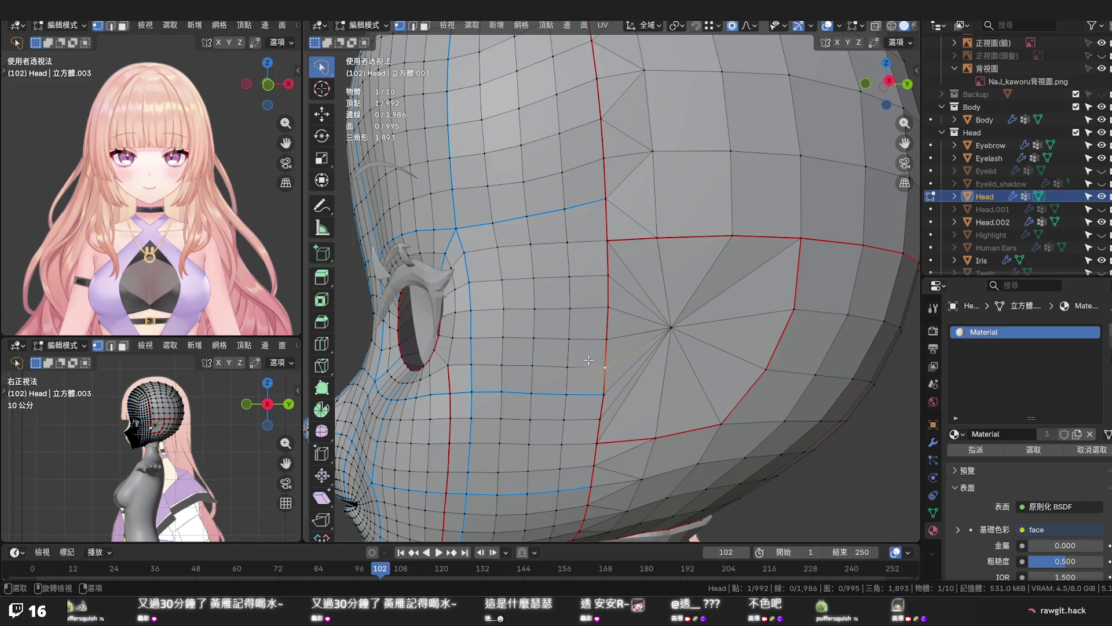
{"action": "scroll", "coordinate": [579, 354], "scroll_direction": "down", "scroll_amount": 2}
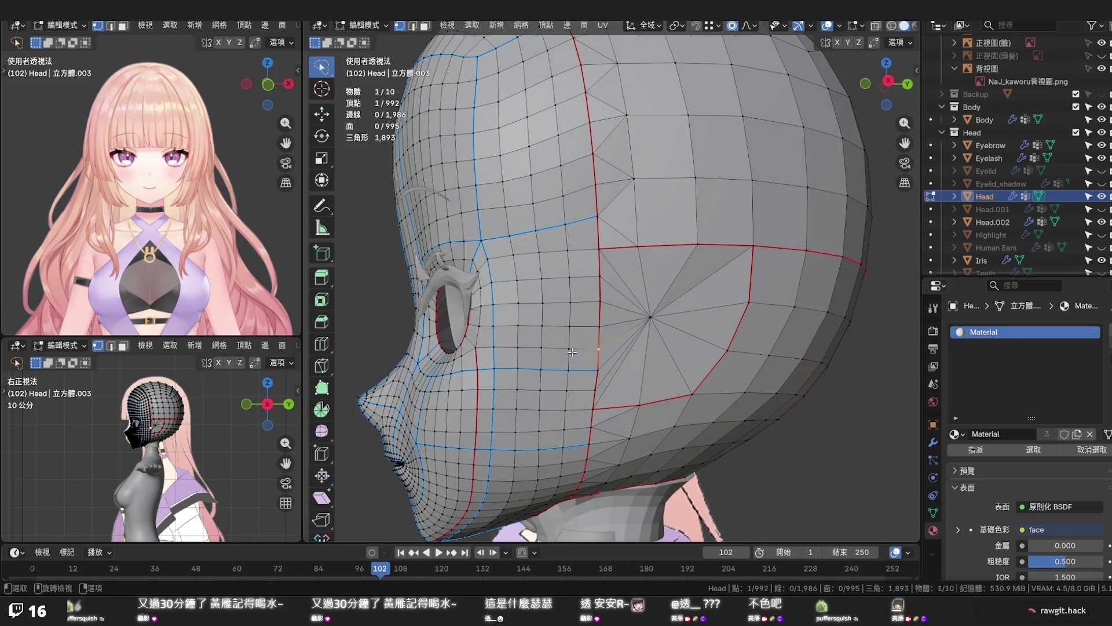
{"action": "key", "text": "KP_3"}
{"action": "scroll", "coordinate": [572, 348], "scroll_direction": "up", "scroll_amount": 2}
{"action": "middle_click_drag", "start_coordinate": [579, 357], "coordinate": [615, 302], "text": "shift"}
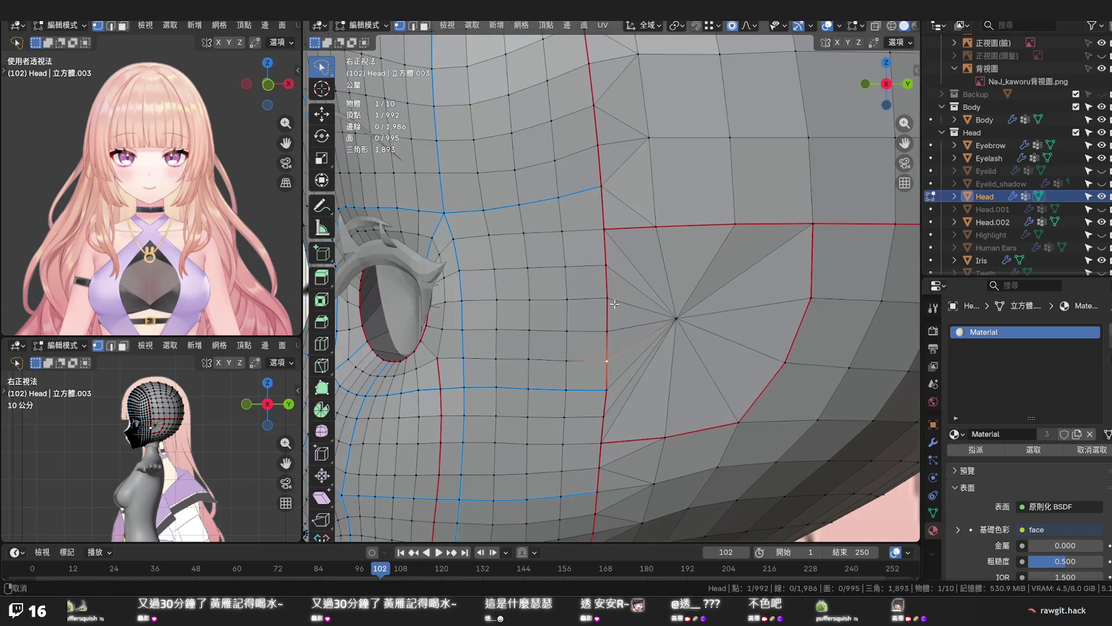
Flatten the five-vertex path with S Z 0, repeating with proportional editing off, then deselect
{"action": "left_click", "coordinate": [462, 359], "text": "ctrl"}
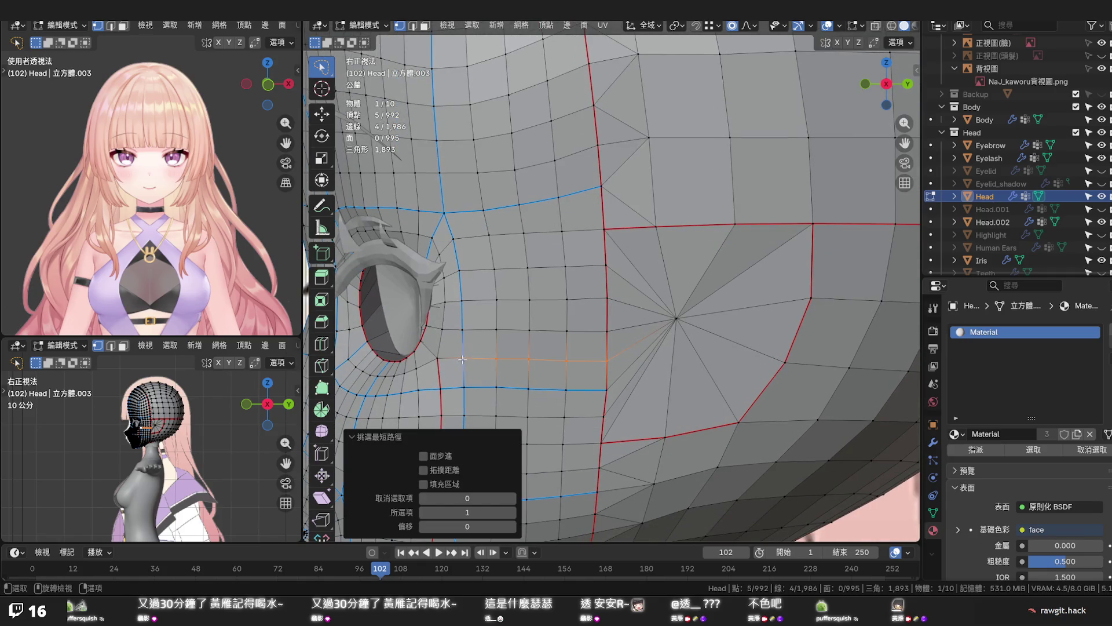
{"action": "key", "text": "s"}
{"action": "key", "text": "z"}
{"action": "key", "text": "0"}
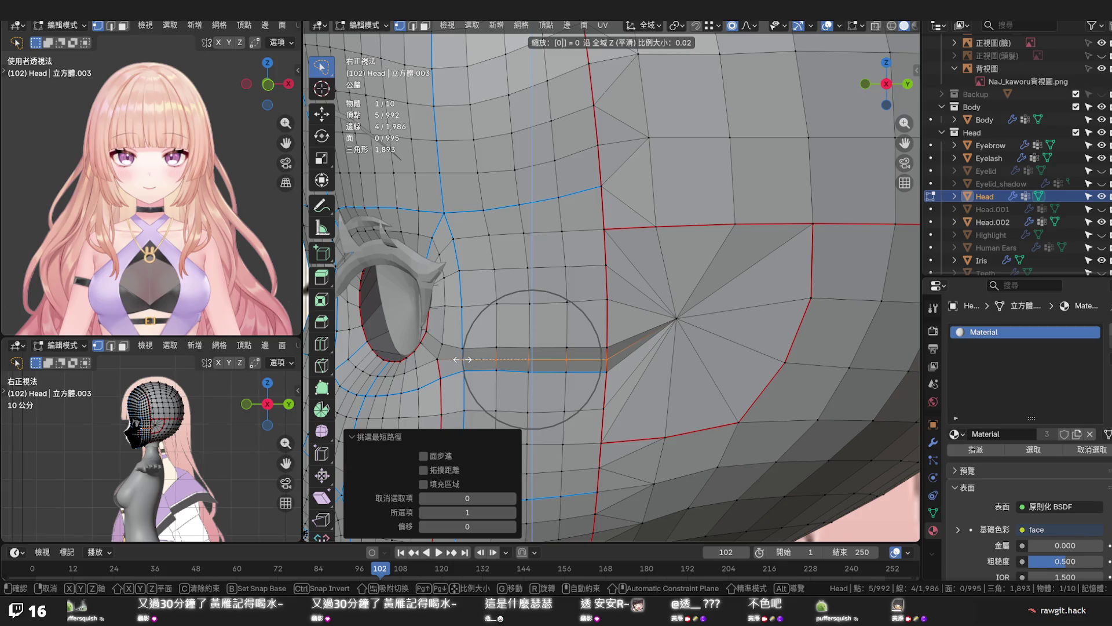
{"action": "key", "text": "Return"}
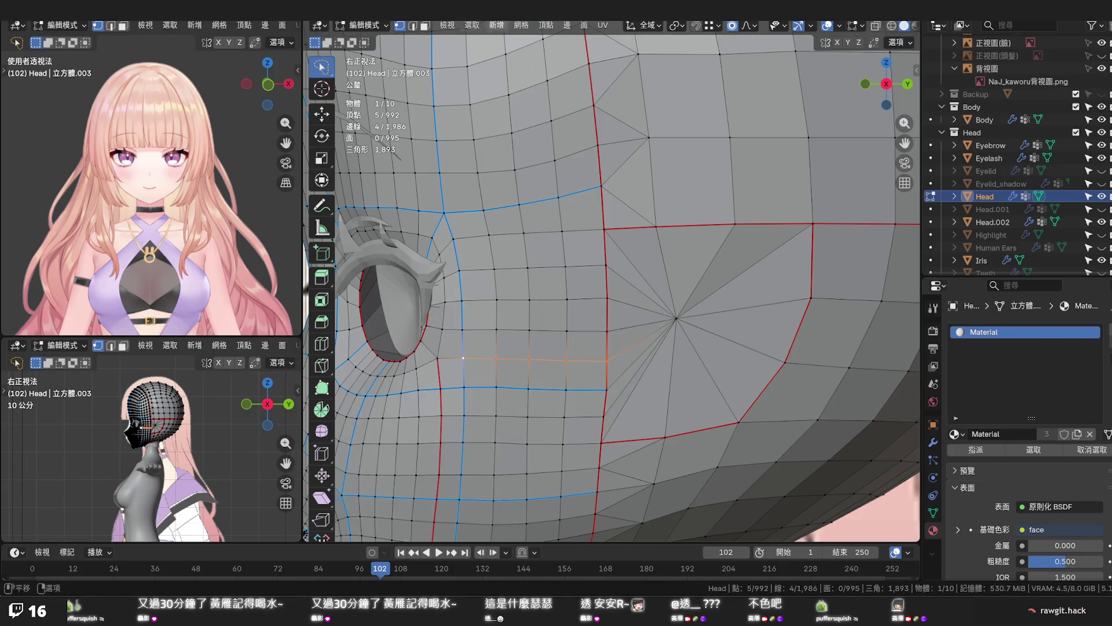
{"action": "left_click", "coordinate": [732, 26]}
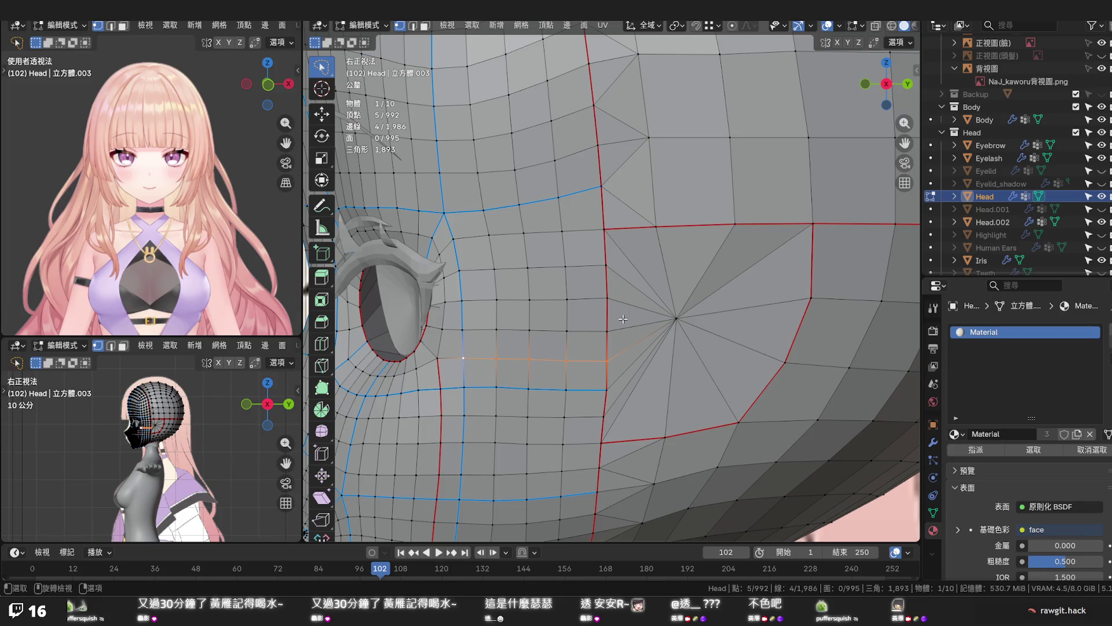
{"action": "key", "text": "s"}
{"action": "key", "text": "z"}
{"action": "key", "text": "0"}
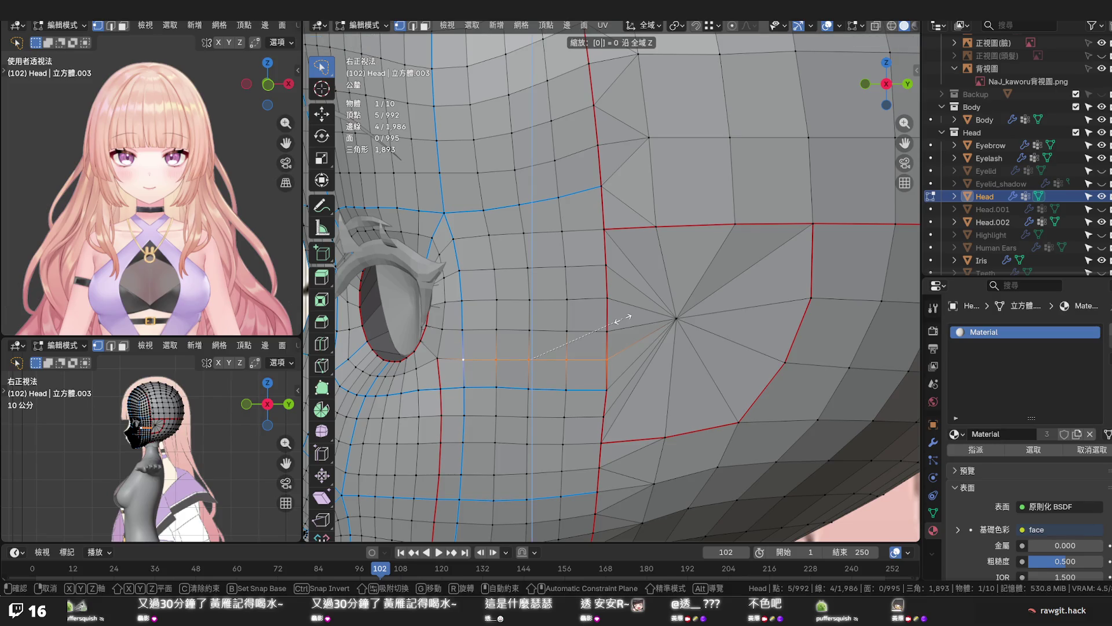
{"action": "key", "text": "Return"}
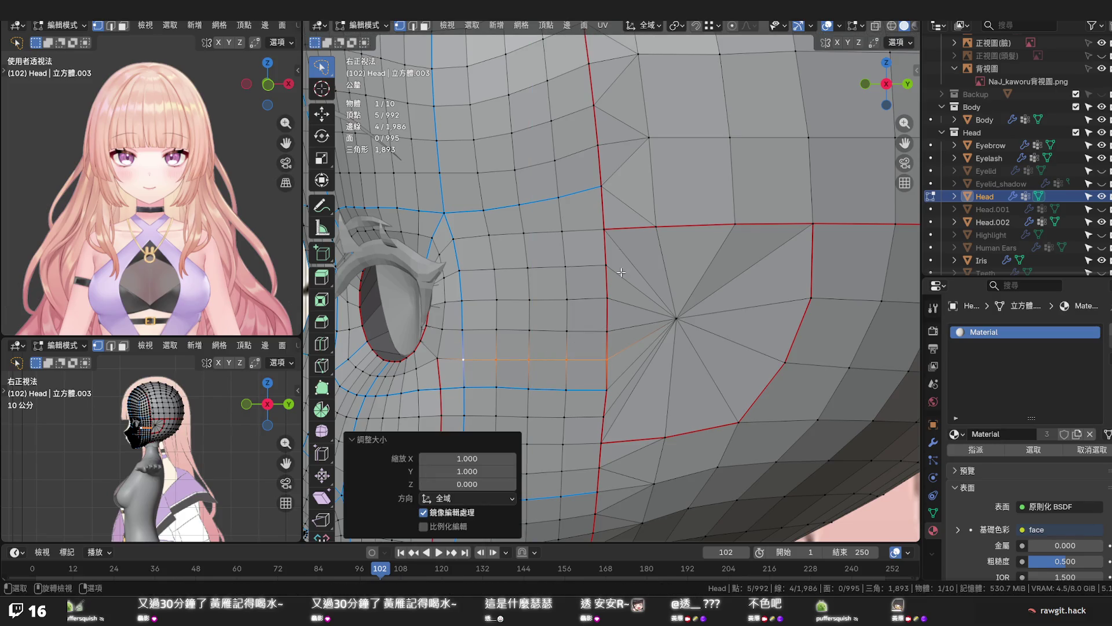
{"action": "key", "text": "alt+a"}
{"action": "mouse_move", "coordinate": [626, 301]}
{"action": "middle_mouse_down"}
{"action": "mouse_move", "coordinate": [729, 290]}
{"action": "mouse_move", "coordinate": [645, 250]}
{"action": "mouse_move", "coordinate": [561, 305]}
{"action": "mouse_move", "coordinate": [627, 334]}
{"action": "mouse_move", "coordinate": [746, 319]}
{"action": "middle_mouse_up"}
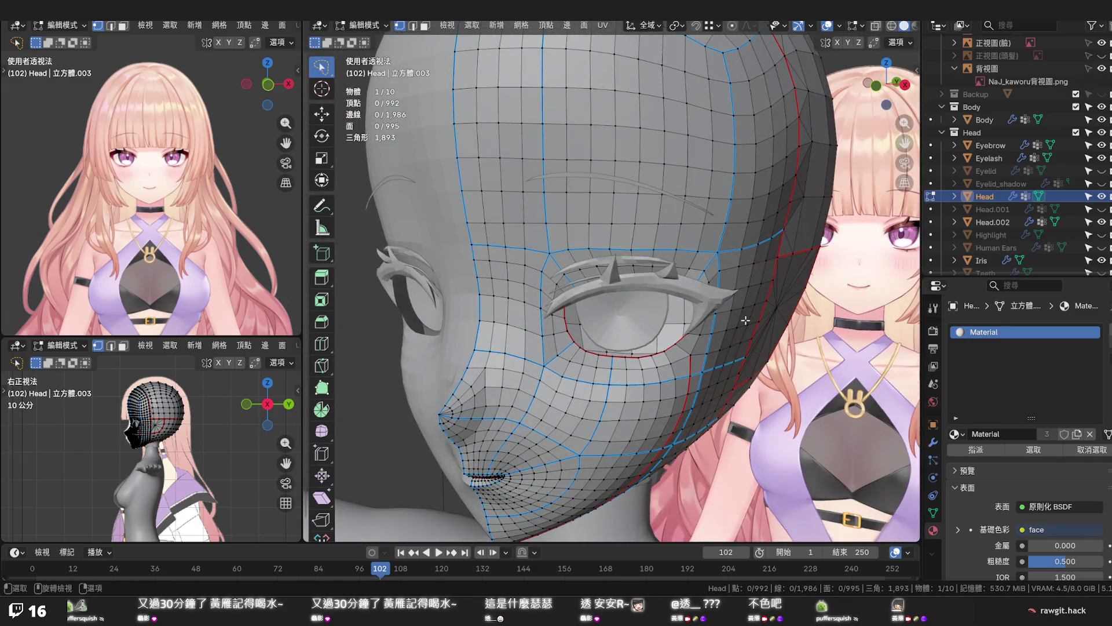
In front view, switch to the Move gizmo and nudge the temple vertex along X
{"action": "key", "text": "KP_1"}
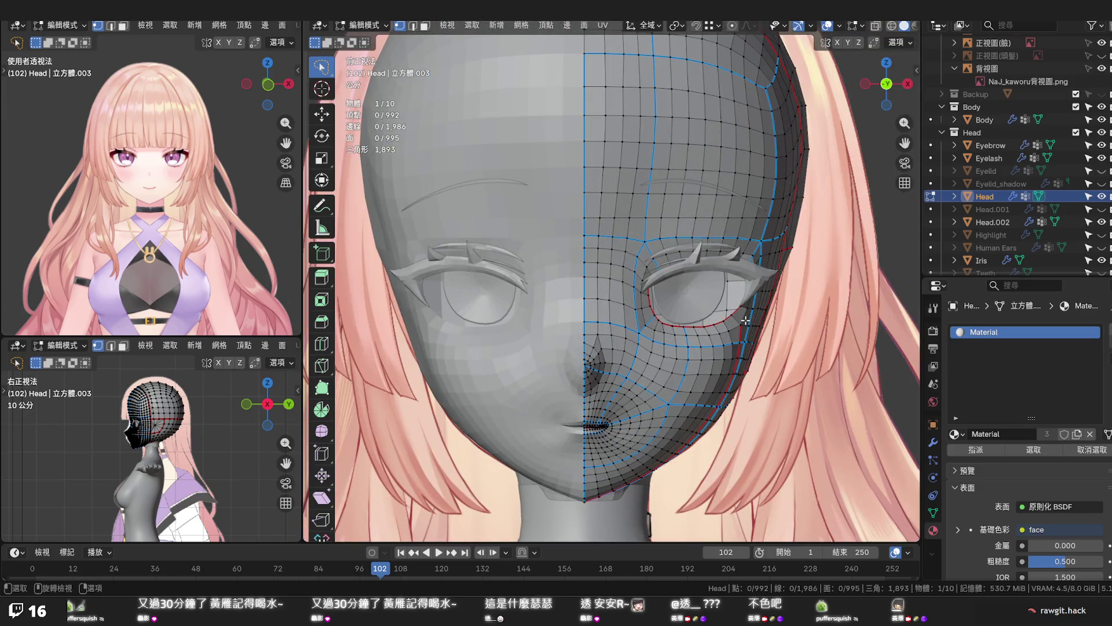
{"action": "scroll", "coordinate": [809, 252], "scroll_direction": "up", "scroll_amount": 1}
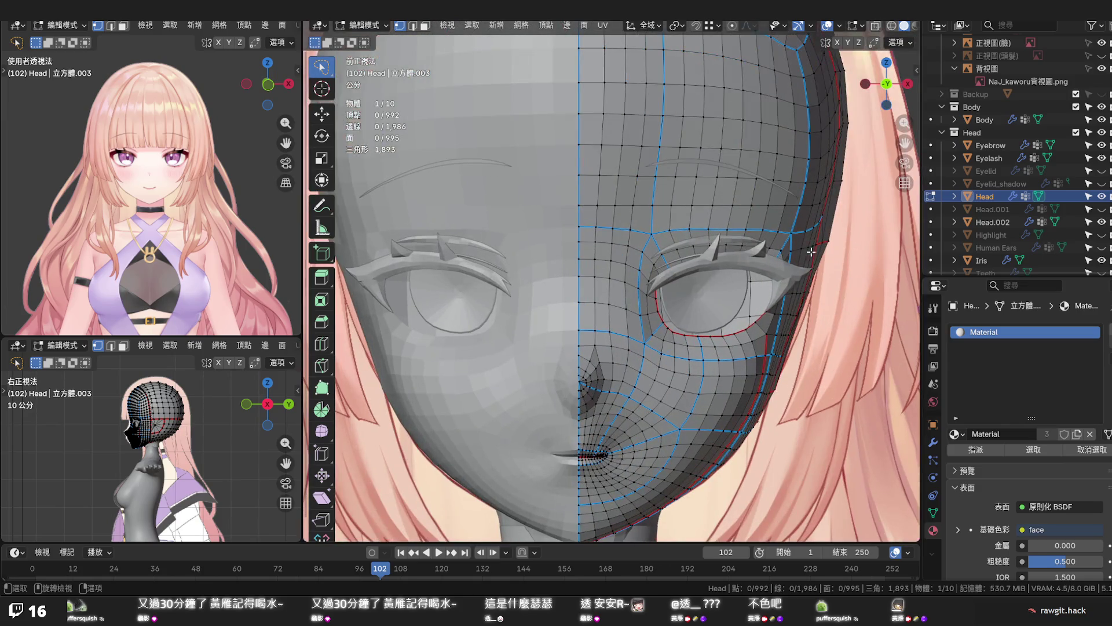
{"action": "scroll", "coordinate": [824, 255], "scroll_direction": "up", "scroll_amount": 2}
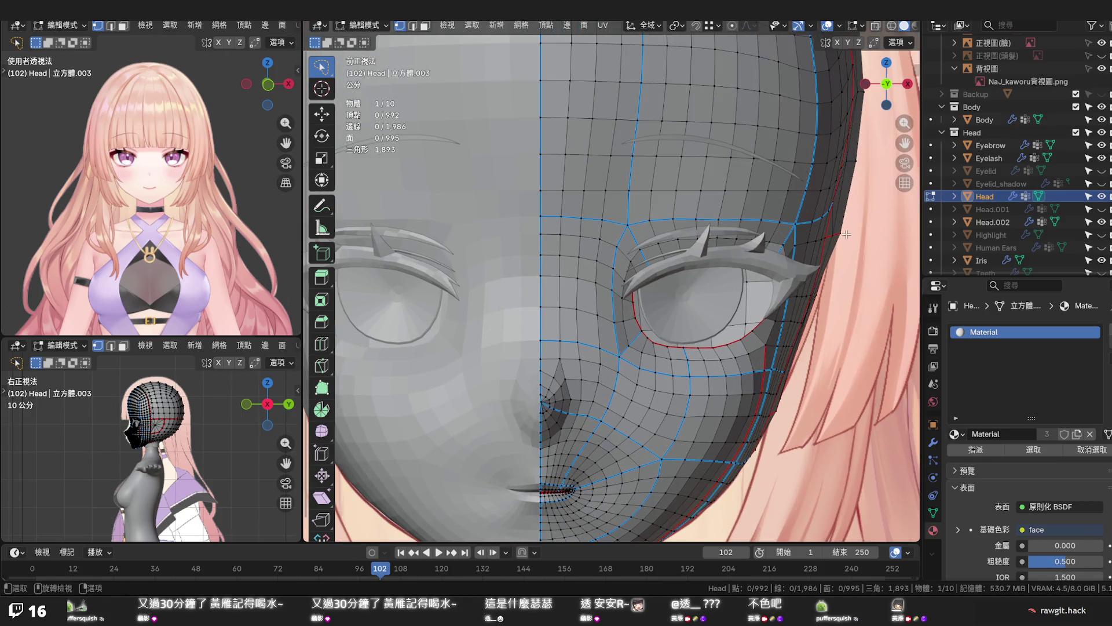
{"action": "middle_click_drag", "start_coordinate": [858, 238], "coordinate": [759, 240]}
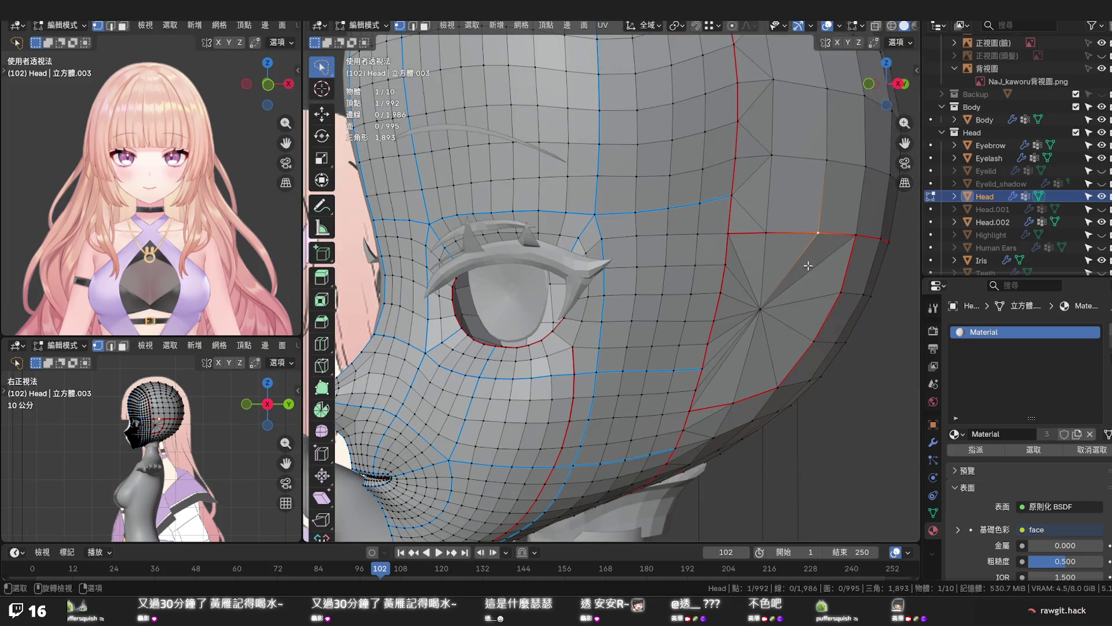
{"action": "key", "text": "KP_1"}
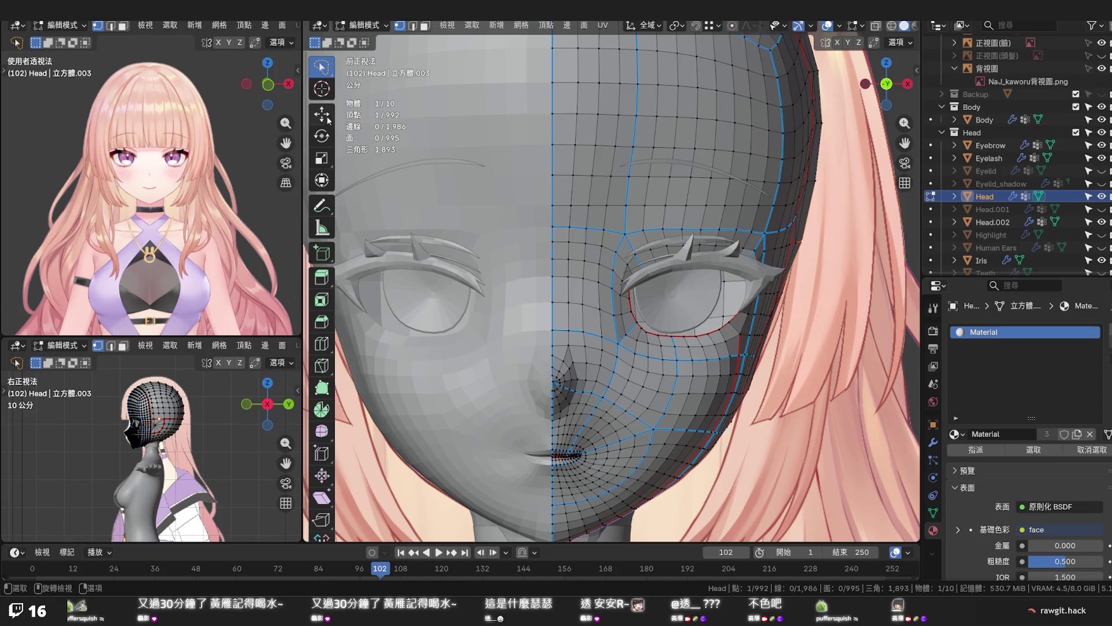
{"action": "left_click", "coordinate": [328, 119]}
{"action": "left_click_drag", "start_coordinate": [830, 241], "coordinate": [830, 243]}
Move the temple vertex a small amount along X with G X, then return to front view
{"action": "mouse_move", "coordinate": [797, 291]}
{"action": "middle_mouse_down"}
{"action": "mouse_move", "coordinate": [754, 298]}
{"action": "mouse_move", "coordinate": [784, 159]}
{"action": "middle_mouse_up"}
{"action": "key", "text": "g"}
{"action": "key", "text": "x"}
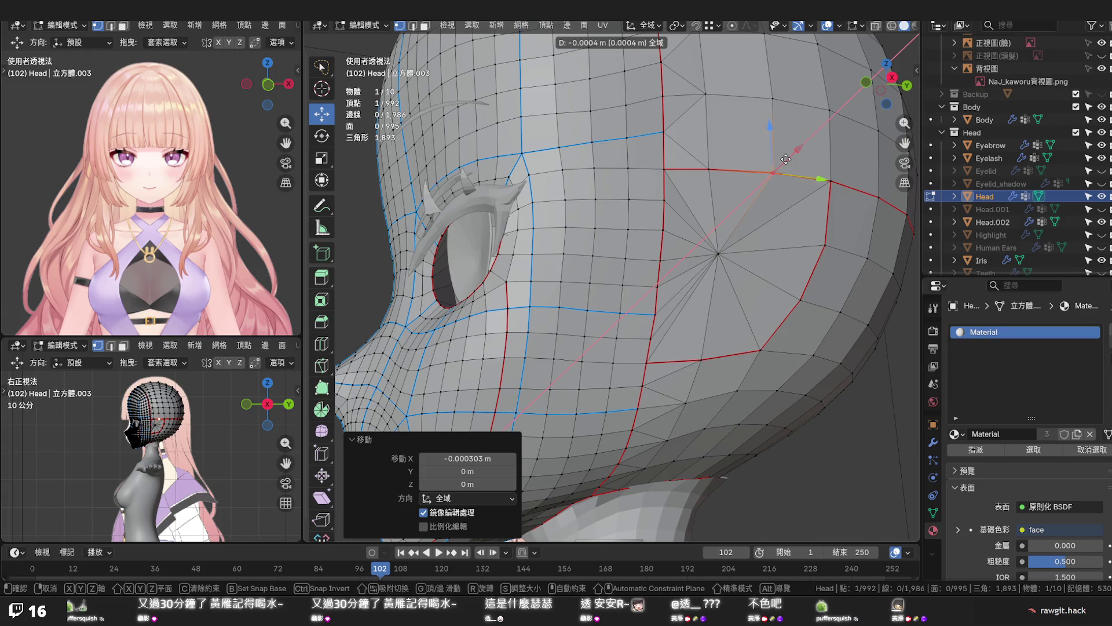
{"action": "left_click", "coordinate": [773, 171]}
{"action": "mouse_move", "coordinate": [774, 171]}
{"action": "middle_mouse_down"}
{"action": "mouse_move", "coordinate": [716, 268]}
{"action": "mouse_move", "coordinate": [819, 310]}
{"action": "mouse_move", "coordinate": [848, 301]}
{"action": "middle_mouse_up"}
{"action": "key", "text": "KP_1"}
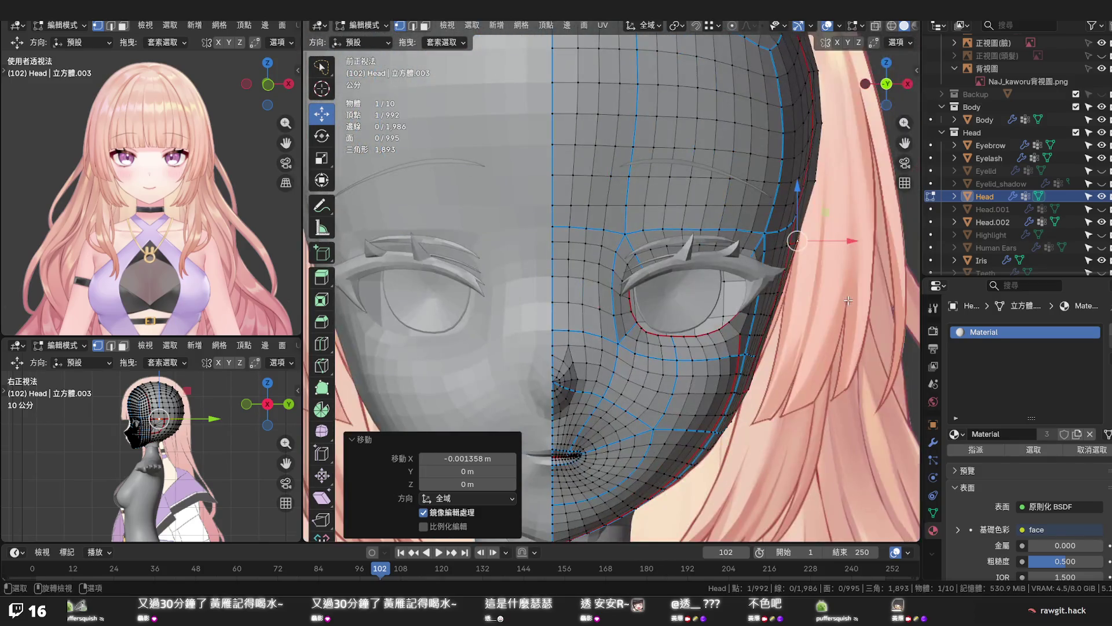
{"action": "scroll", "coordinate": [851, 295], "scroll_direction": "up", "scroll_amount": 2}
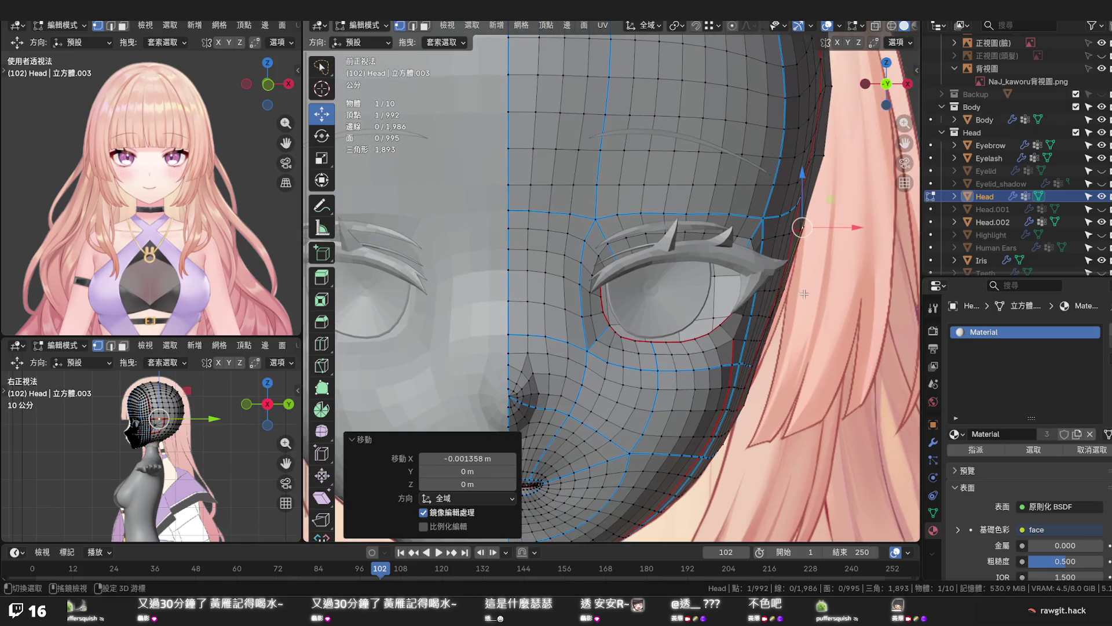
Hide Eyelash and Body in the outliner and nudge the temple vertex slightly along X
{"action": "left_click", "coordinate": [1102, 157]}
{"action": "scroll", "coordinate": [858, 243], "scroll_direction": "up", "scroll_amount": 3}
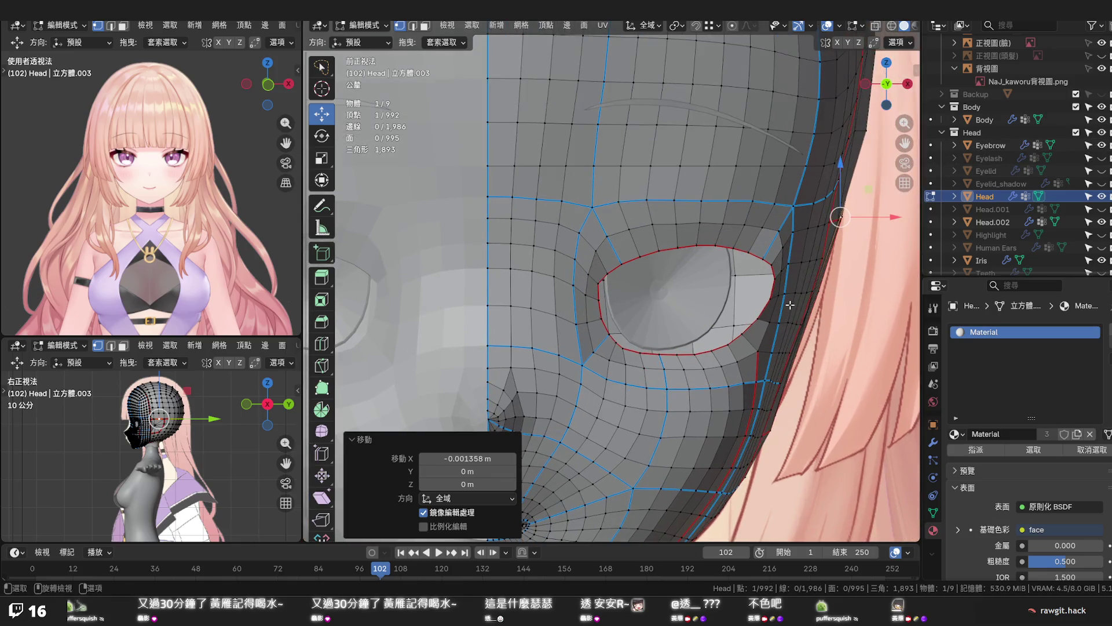
{"action": "scroll", "coordinate": [748, 296], "scroll_direction": "up", "scroll_amount": 1}
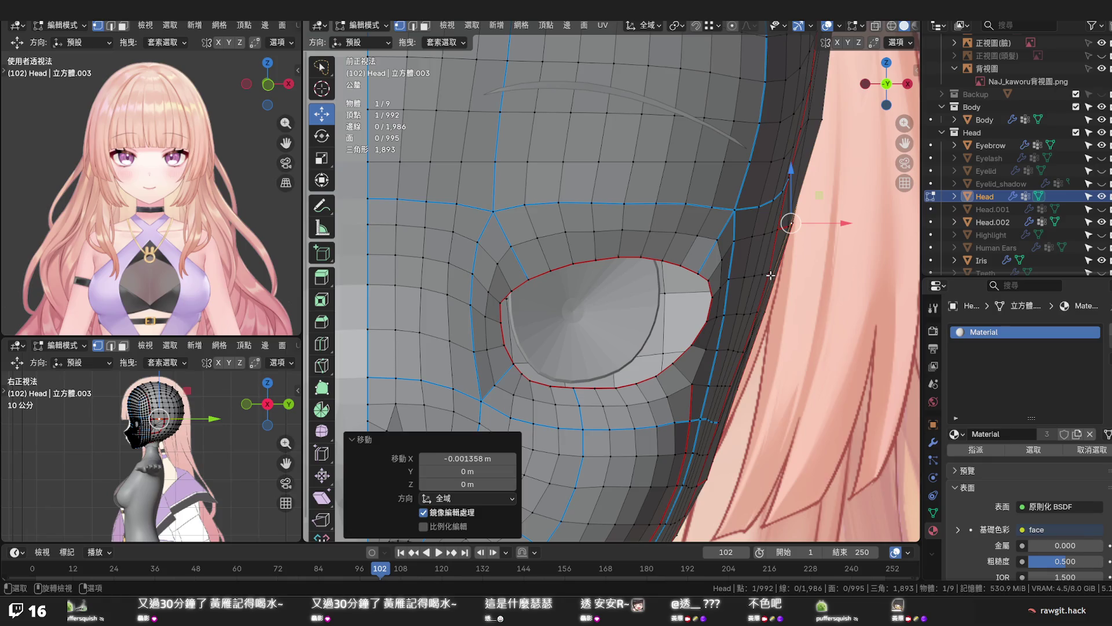
{"action": "mouse_move", "coordinate": [770, 272]}
{"action": "middle_mouse_down"}
{"action": "mouse_move", "coordinate": [742, 259]}
{"action": "mouse_move", "coordinate": [734, 214]}
{"action": "middle_mouse_up"}
{"action": "left_click_drag", "start_coordinate": [745, 190], "coordinate": [742, 192]}
{"action": "mouse_move", "coordinate": [742, 192]}
{"action": "middle_mouse_down"}
{"action": "mouse_move", "coordinate": [695, 197]}
{"action": "mouse_move", "coordinate": [653, 169]}
{"action": "mouse_move", "coordinate": [661, 173]}
{"action": "middle_mouse_up"}
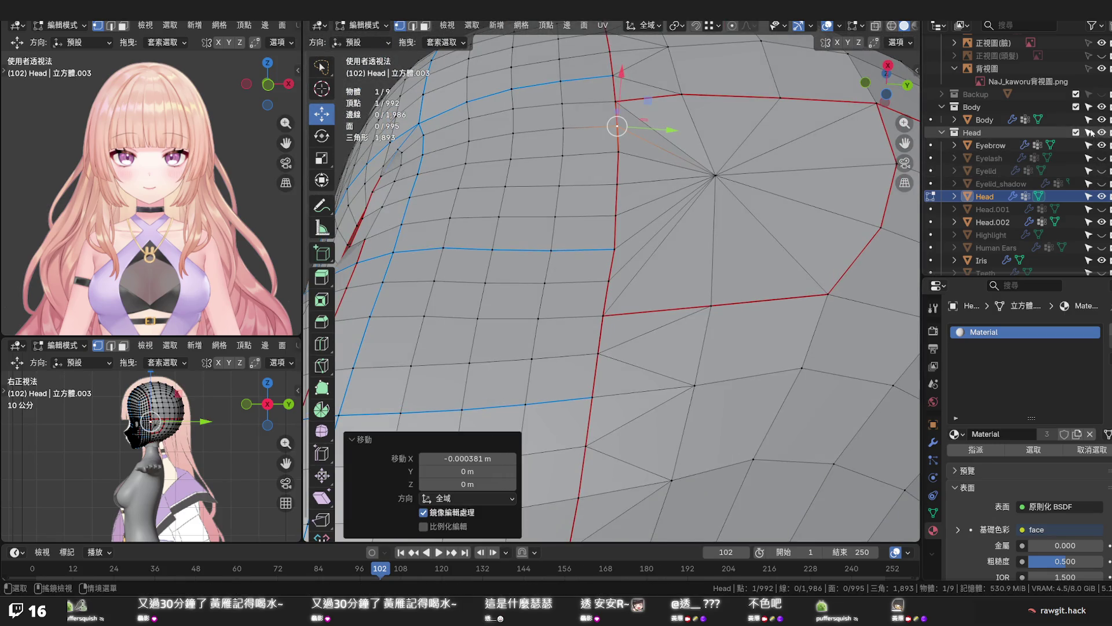
{"action": "left_click", "coordinate": [1101, 107]}
{"action": "middle_click_drag", "start_coordinate": [696, 191], "coordinate": [721, 350]}
{"action": "middle_click_drag", "start_coordinate": [654, 322], "coordinate": [813, 313]}
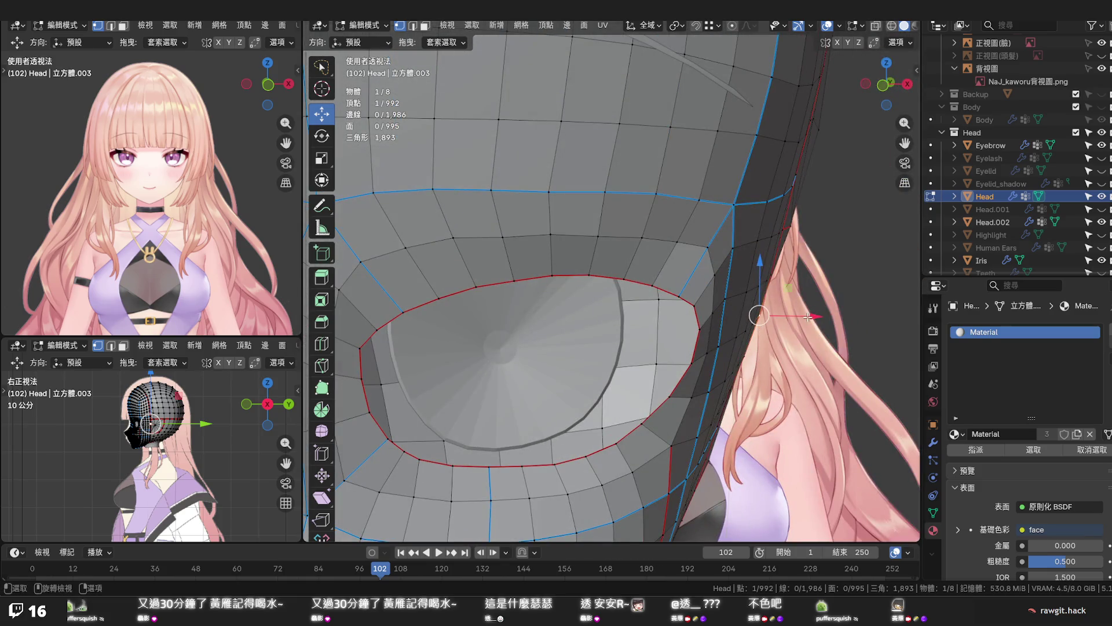
{"action": "left_click_drag", "start_coordinate": [809, 318], "coordinate": [808, 318]}
Vertex-slide the vertex beside the outer eye corner to factor 0.036
{"action": "key", "text": "KP_1"}
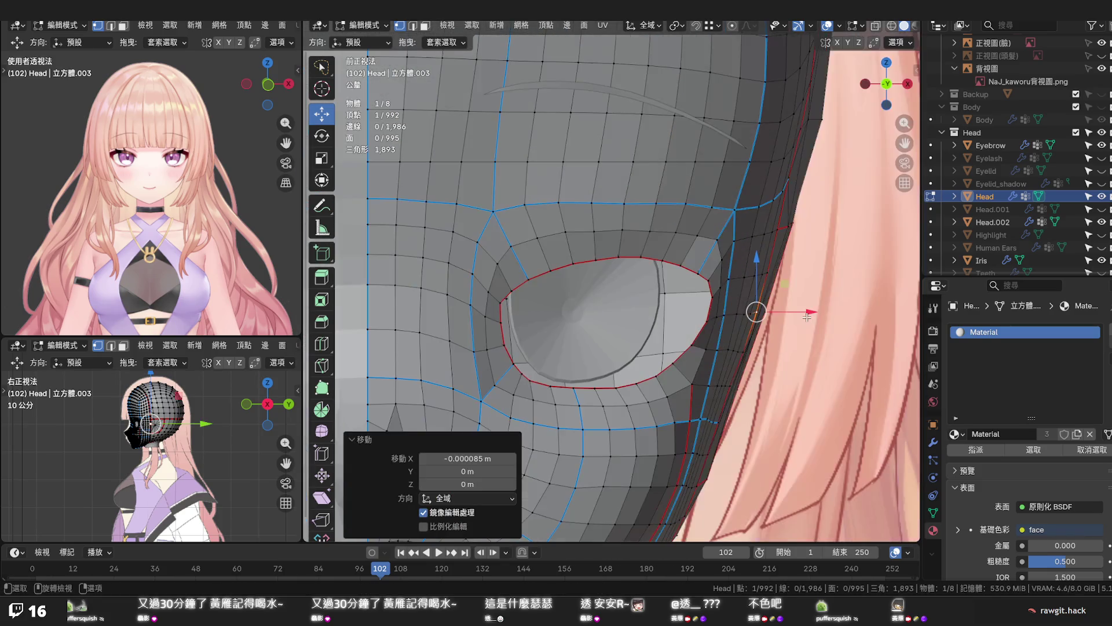
{"action": "scroll", "coordinate": [814, 305], "scroll_direction": "up", "scroll_amount": 3}
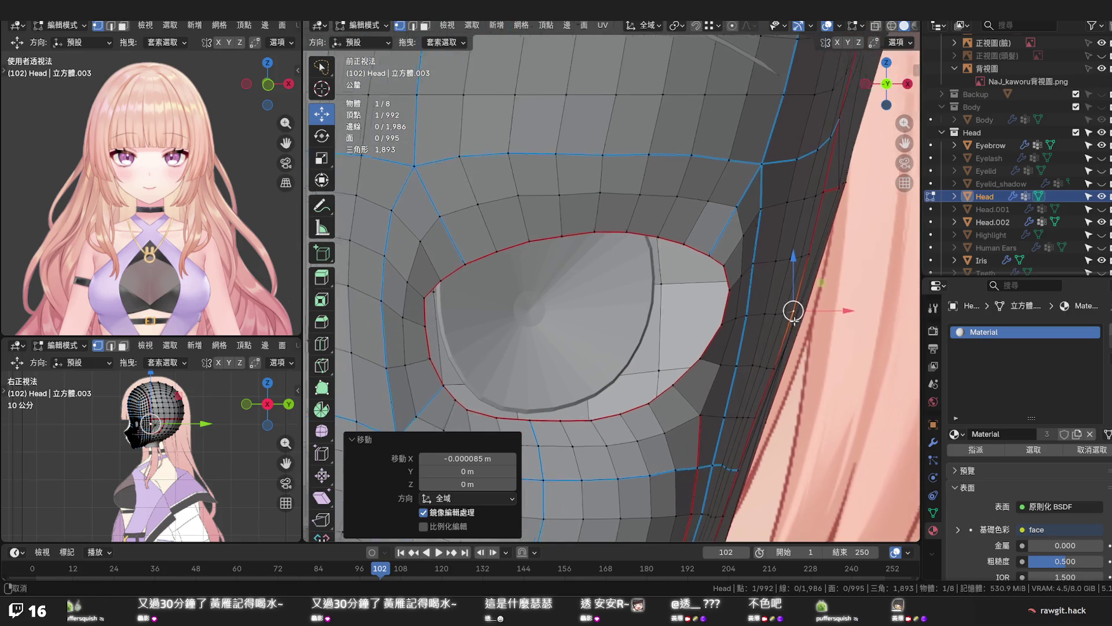
{"action": "middle_click_drag", "start_coordinate": [839, 326], "coordinate": [805, 316], "text": "shift"}
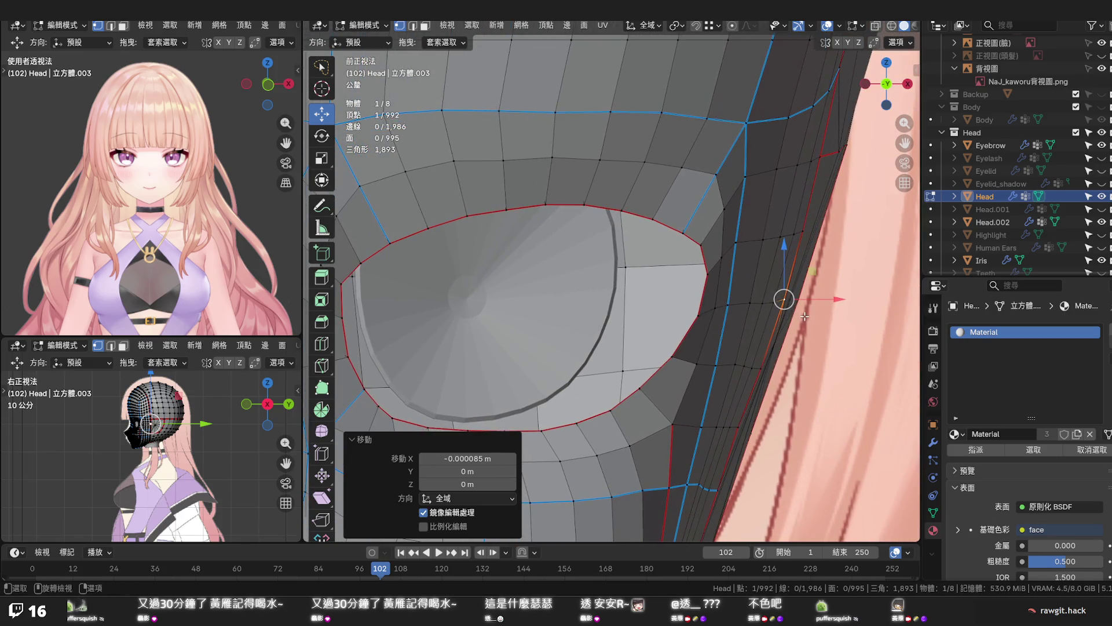
{"action": "left_click", "coordinate": [760, 368]}
{"action": "key", "text": "shift+v"}
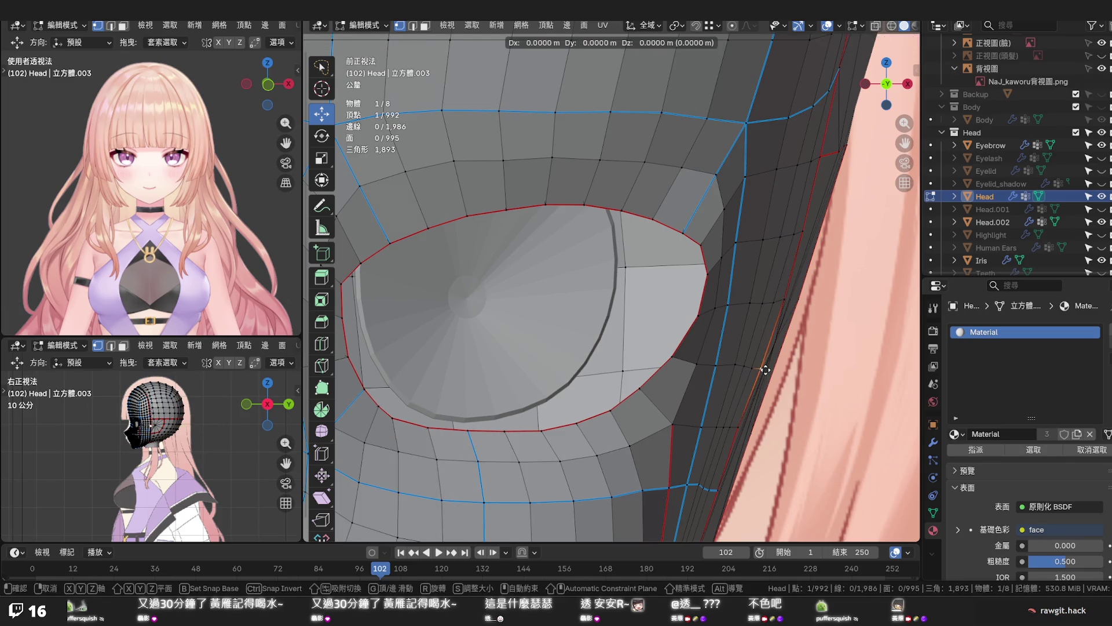
{"action": "left_click", "coordinate": [764, 365]}
{"action": "key", "text": "shift+v"}
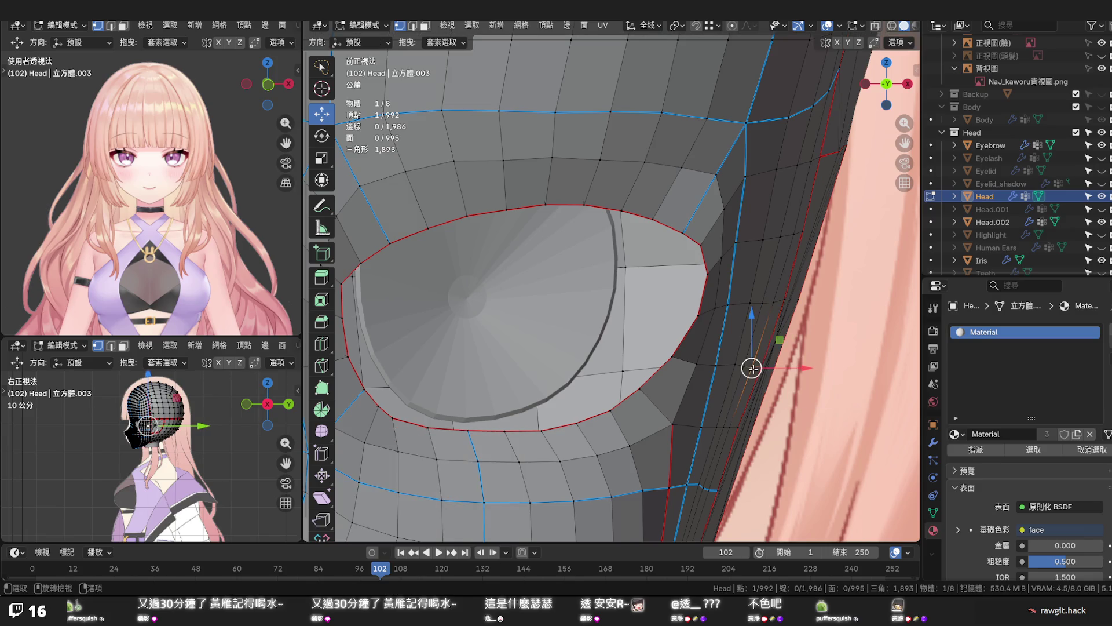
{"action": "left_click", "coordinate": [755, 364]}
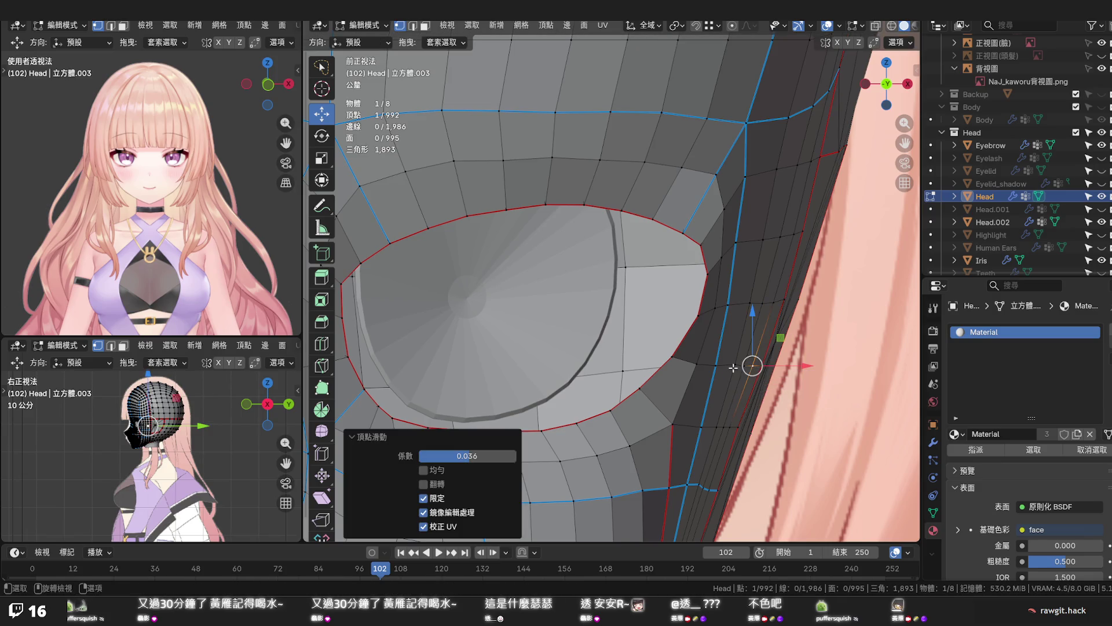
{"action": "key", "text": "shift+v"}
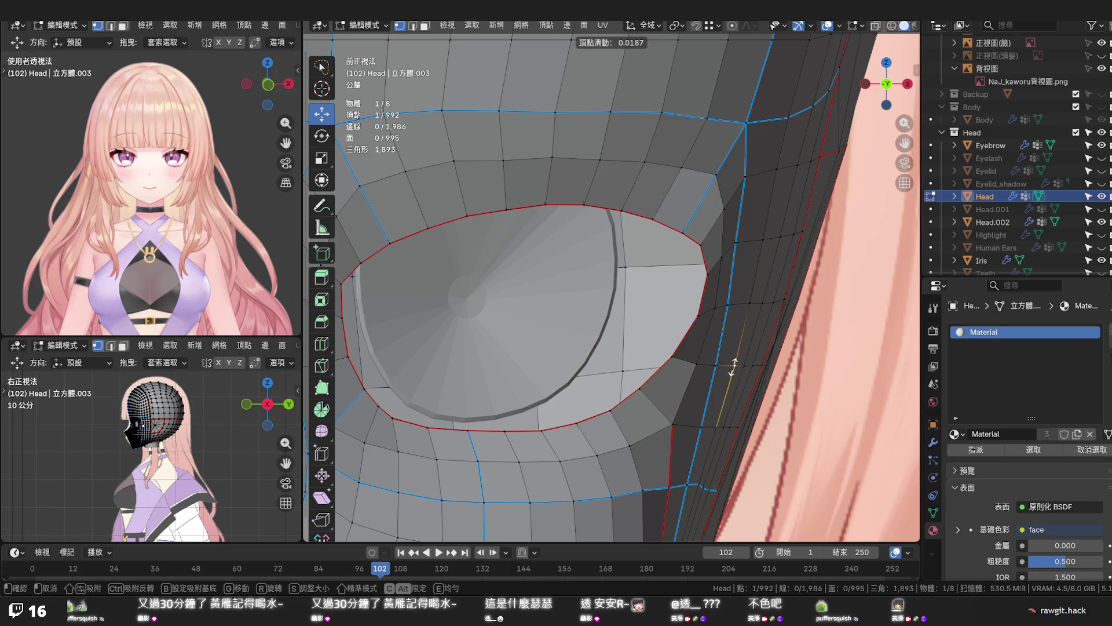
{"action": "left_click", "coordinate": [735, 365]}
{"action": "left_click", "coordinate": [747, 364], "text": "ctrl"}
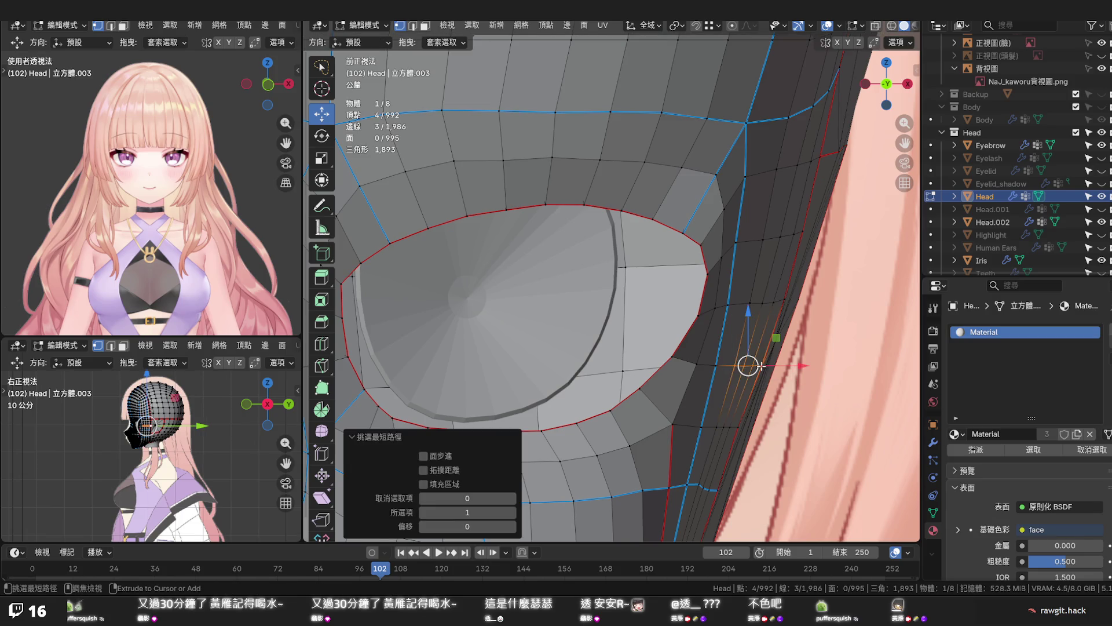
Flatten the first selected side row to one height by scaling it to zero on Z
{"action": "scroll", "coordinate": [720, 371], "scroll_direction": "up", "scroll_amount": 5}
{"action": "middle_click_drag", "start_coordinate": [649, 365], "coordinate": [646, 351]}
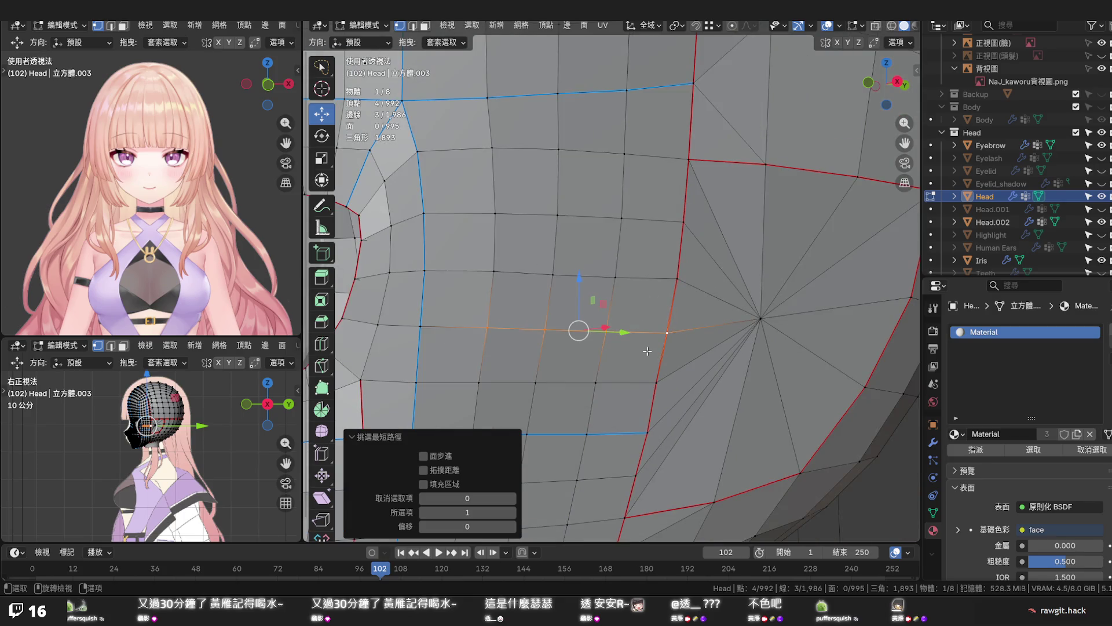
{"action": "key", "text": "s"}
{"action": "key", "text": "z"}
{"action": "key", "text": "0"}
{"action": "key", "text": "Return"}
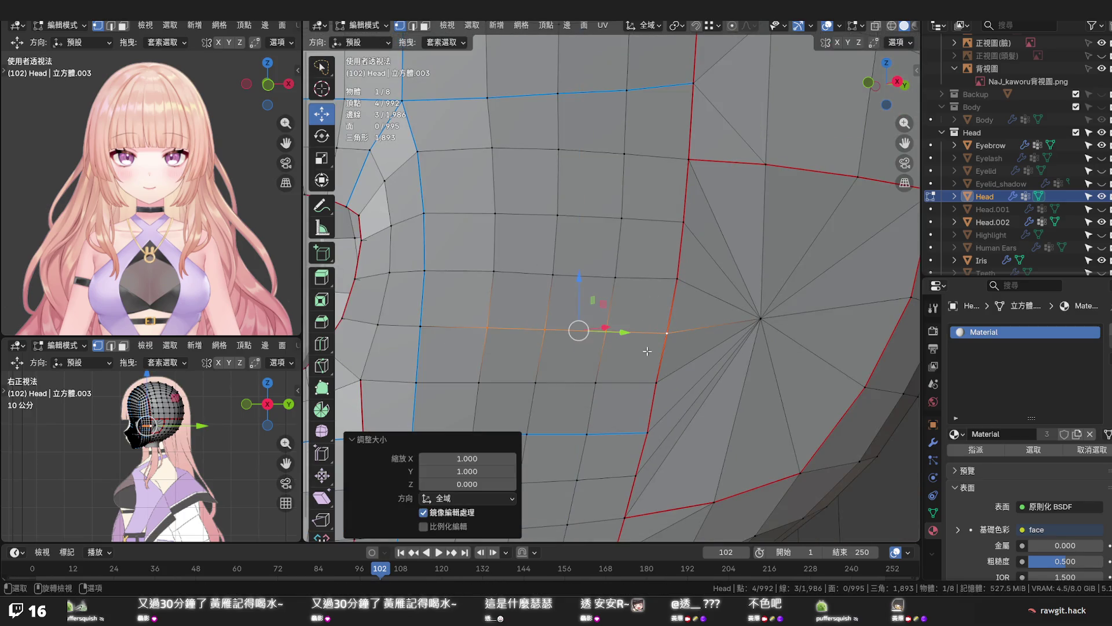
Select the four-vertex shortest-path row and level it with a zero Z scale
{"action": "left_click", "coordinate": [664, 318]}
{"action": "left_click", "coordinate": [677, 279]}
{"action": "left_click", "coordinate": [496, 272], "text": "shift"}
{"action": "left_click", "coordinate": [496, 272], "text": "shift"}
{"action": "left_click", "coordinate": [496, 272], "text": "ctrl"}
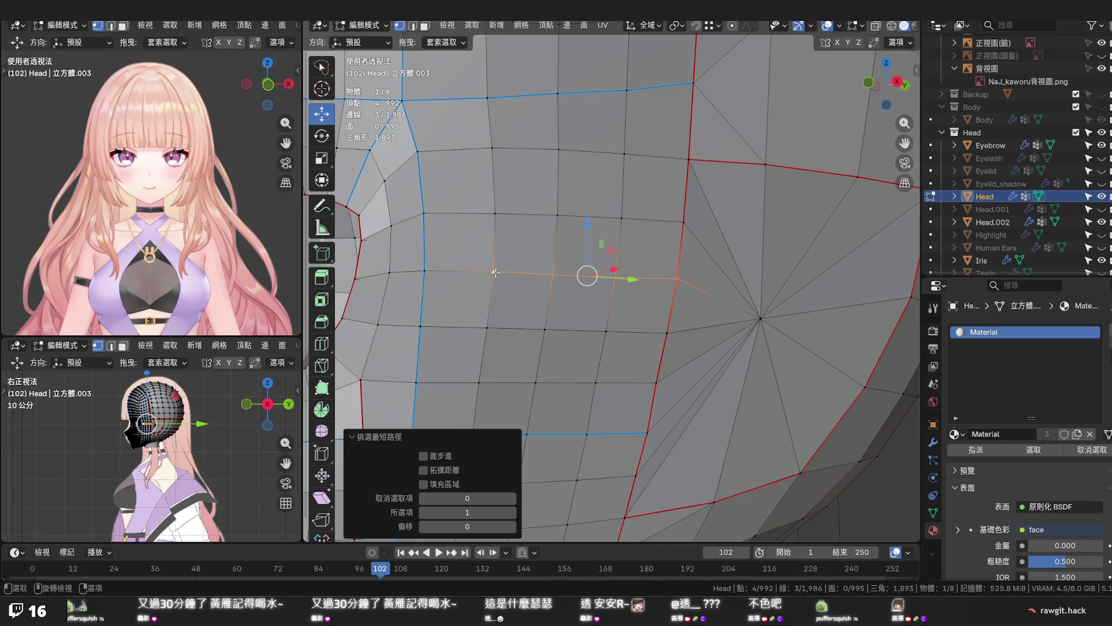
{"action": "key", "text": "s"}
{"action": "key", "text": "z"}
{"action": "key", "text": "0"}
{"action": "key", "text": "Return"}
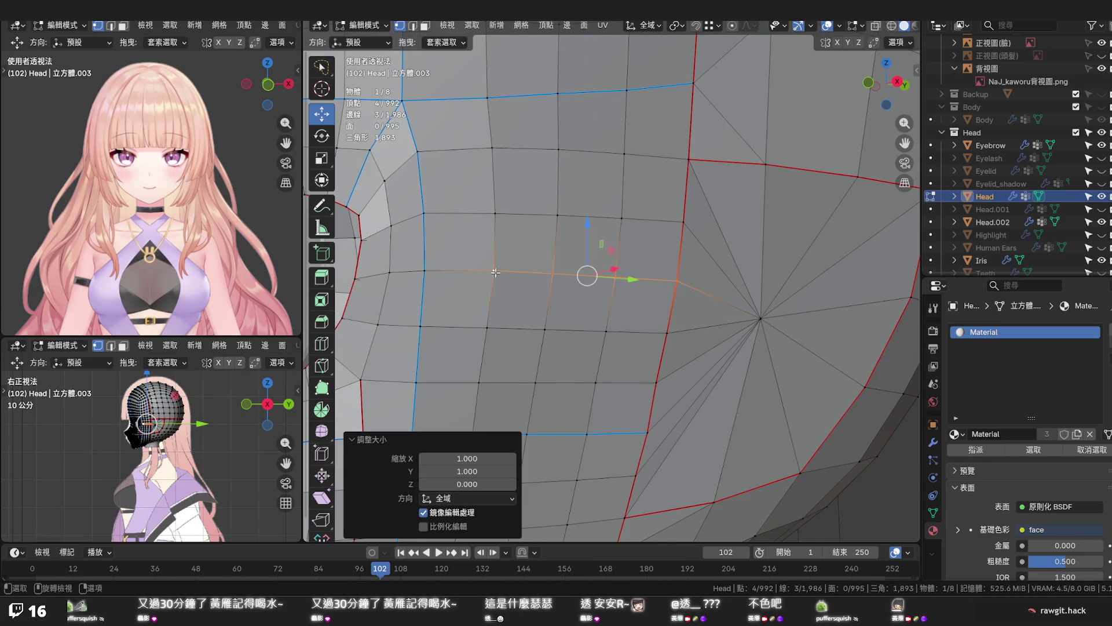
Deselect the vertices and return to the front view of the face
{"action": "left_click", "coordinate": [541, 255]}
{"action": "scroll", "coordinate": [540, 255], "scroll_direction": "down", "scroll_amount": 3}
{"action": "middle_click_drag", "start_coordinate": [541, 255], "coordinate": [725, 311]}
{"action": "left_click", "coordinate": [829, 329]}
{"action": "middle_click_drag", "start_coordinate": [829, 328], "coordinate": [862, 334]}
{"action": "key", "text": "KP_1"}
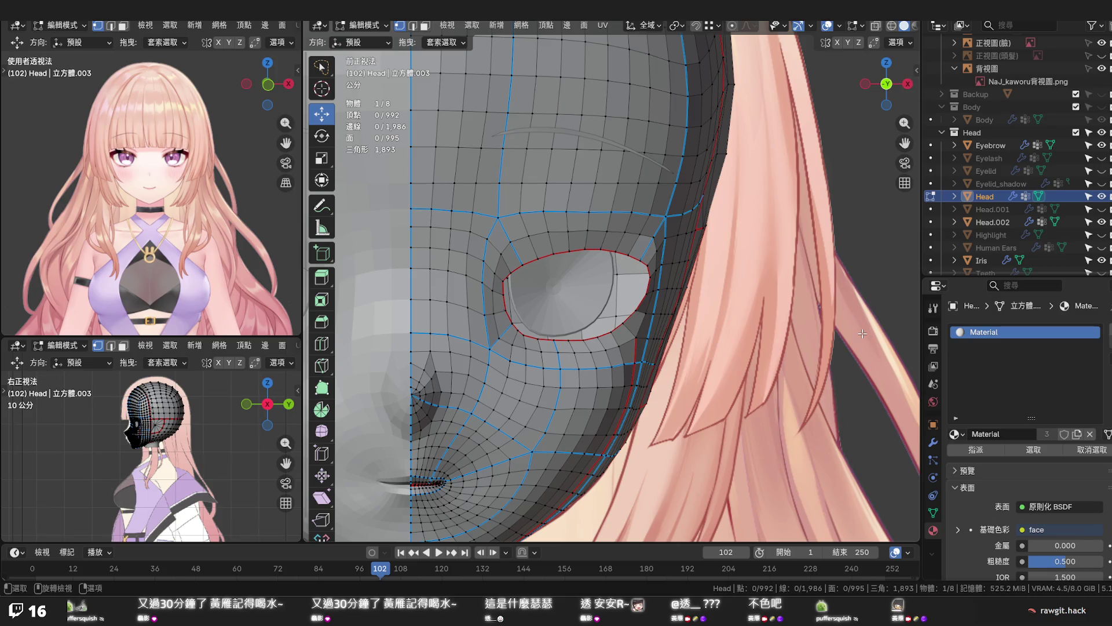
Save the .blend file and orbit around the head to inspect it from the side
{"action": "key", "text": "ctrl+s"}
{"action": "scroll", "coordinate": [720, 310], "scroll_direction": "up", "scroll_amount": 3}
{"action": "mouse_move", "coordinate": [721, 310]}
{"action": "middle_mouse_down"}
{"action": "mouse_move", "coordinate": [629, 284]}
{"action": "mouse_move", "coordinate": [559, 163]}
{"action": "mouse_move", "coordinate": [459, 316]}
{"action": "mouse_move", "coordinate": [568, 318]}
{"action": "mouse_move", "coordinate": [521, 327]}
{"action": "mouse_move", "coordinate": [616, 321]}
{"action": "middle_mouse_up"}
{"action": "key", "text": "ctrl+s"}
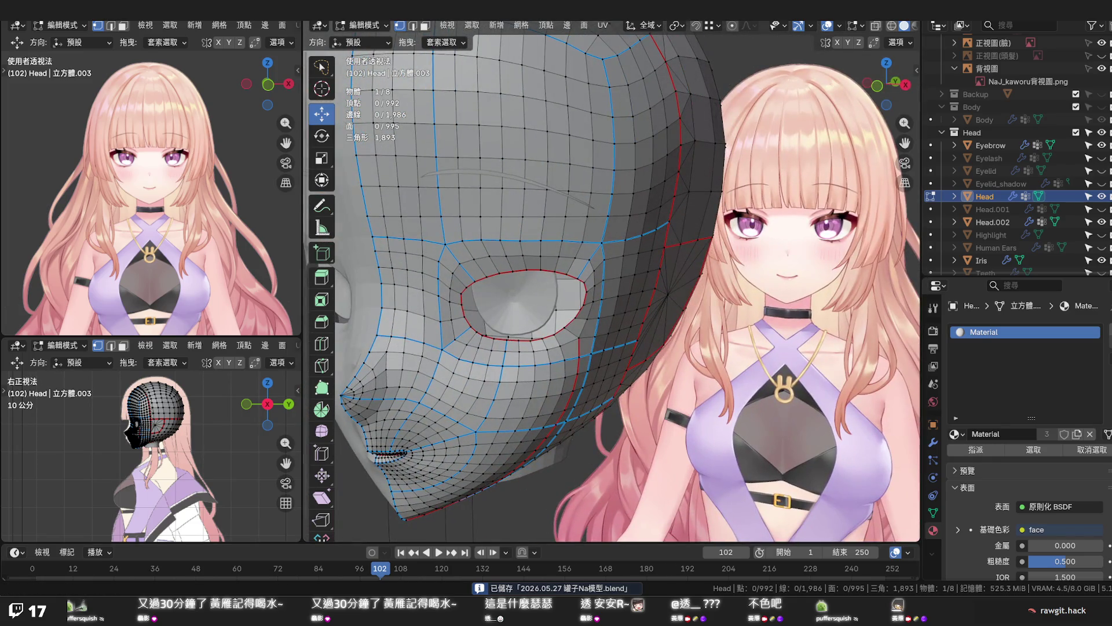
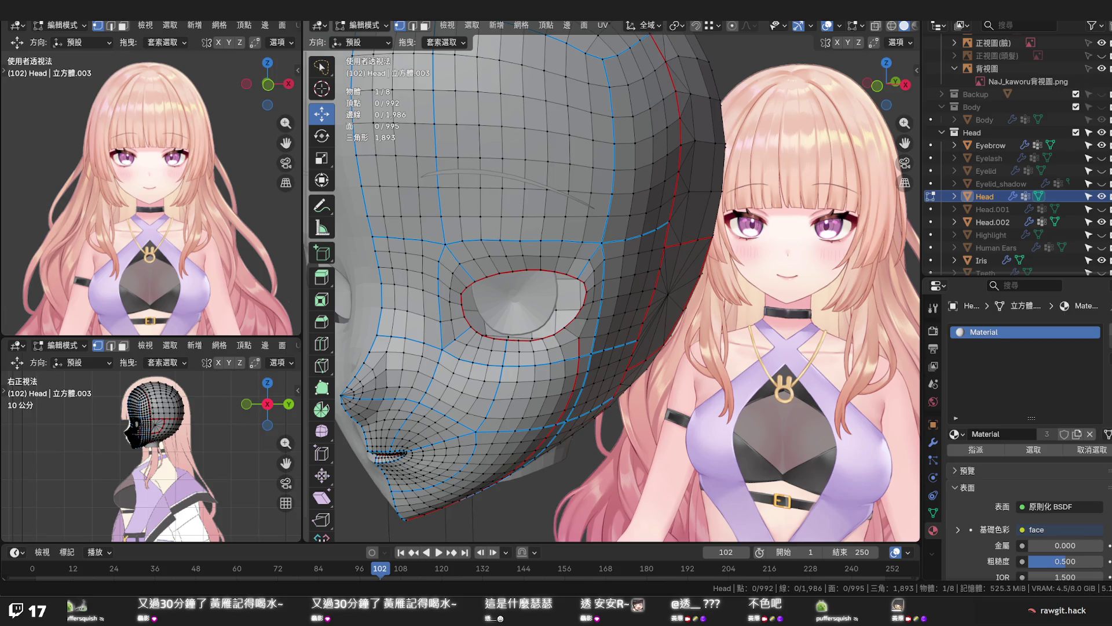
Orbit around the head mesh, save the file, and zoom in on the nose
{"action": "mouse_move", "coordinate": [649, 325]}
{"action": "middle_mouse_down"}
{"action": "mouse_move", "coordinate": [678, 344]}
{"action": "mouse_move", "coordinate": [669, 306]}
{"action": "mouse_move", "coordinate": [678, 311]}
{"action": "mouse_move", "coordinate": [592, 329]}
{"action": "middle_mouse_up"}
{"action": "key", "text": "ctrl+s"}
{"action": "scroll", "coordinate": [660, 318], "scroll_direction": "up", "scroll_amount": 3}
{"action": "scroll", "coordinate": [646, 316], "scroll_direction": "up", "scroll_amount": 1}
Nudge a nose vertex 0.000559 m along X and save the file again
{"action": "left_click", "coordinate": [517, 316]}
{"action": "key", "text": "g"}
{"action": "key", "text": "x"}
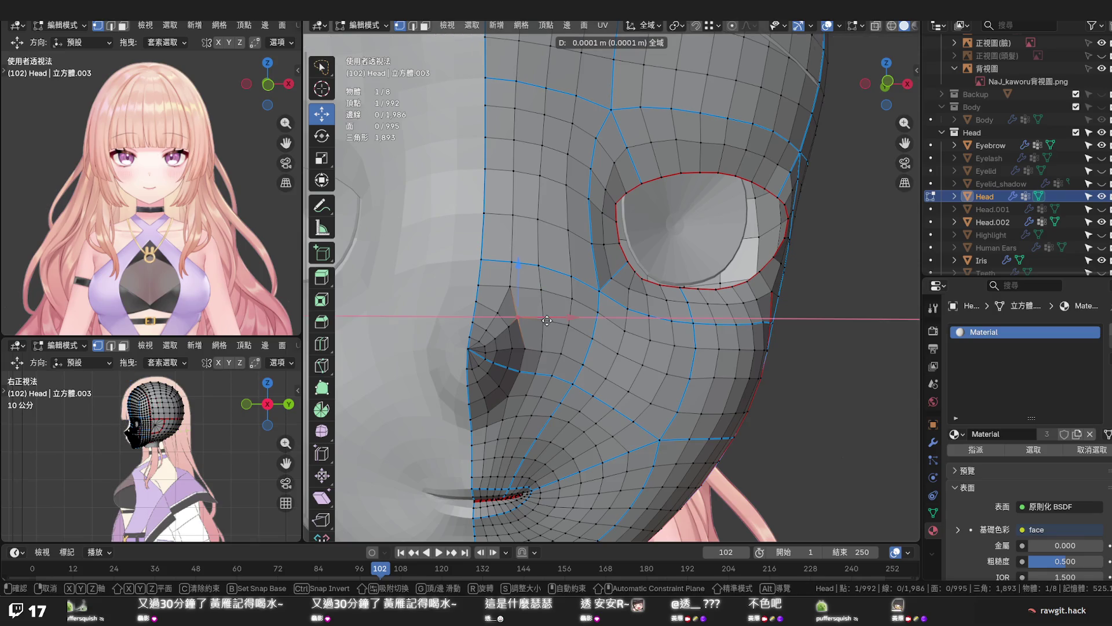
{"action": "left_click", "coordinate": [549, 320]}
{"action": "mouse_move", "coordinate": [550, 320]}
{"action": "middle_mouse_down"}
{"action": "mouse_move", "coordinate": [500, 309]}
{"action": "mouse_move", "coordinate": [539, 302]}
{"action": "mouse_move", "coordinate": [587, 256]}
{"action": "mouse_move", "coordinate": [608, 356]}
{"action": "mouse_move", "coordinate": [587, 266]}
{"action": "middle_mouse_up"}
{"action": "key", "text": "ctrl+s"}
Nudge the vertex beside the nose along X in two small moves
{"action": "scroll", "coordinate": [592, 282], "scroll_direction": "up", "scroll_amount": 3}
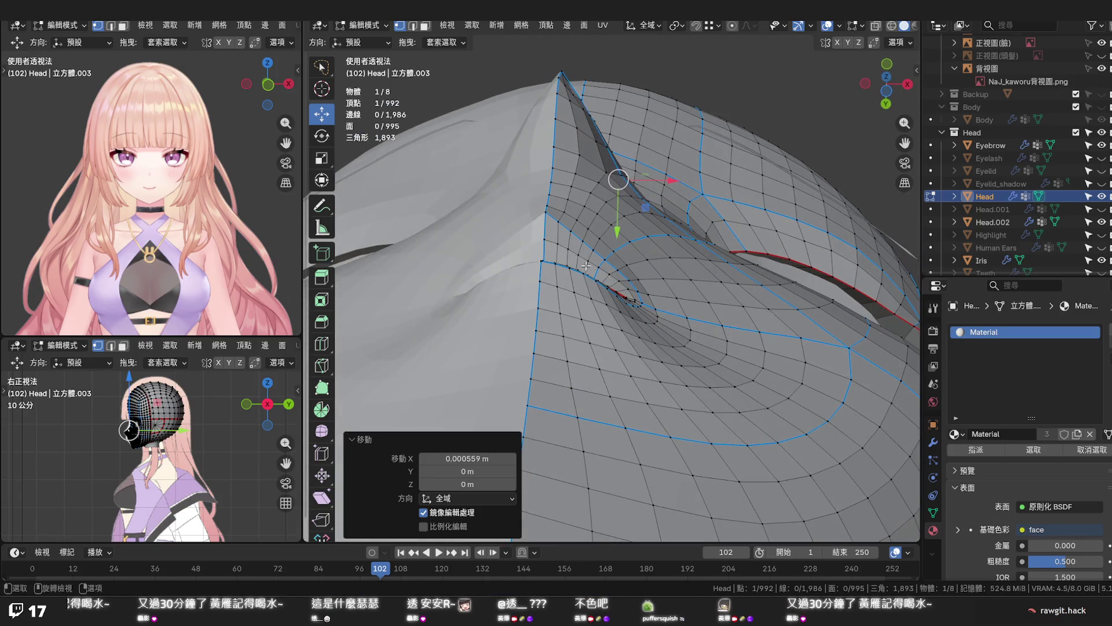
{"action": "left_click", "coordinate": [561, 224]}
{"action": "key", "text": "g"}
{"action": "key", "text": "x"}
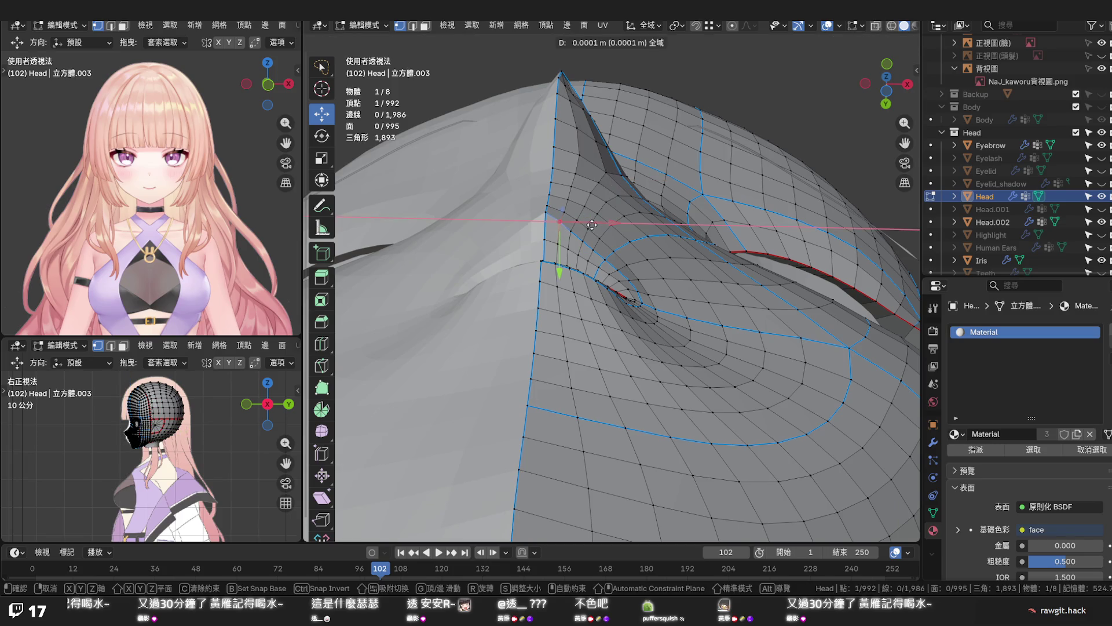
{"action": "left_click", "coordinate": [591, 225]}
{"action": "left_click_drag", "start_coordinate": [573, 231], "coordinate": [581, 244]}
{"action": "key", "text": "g"}
{"action": "key", "text": "x"}
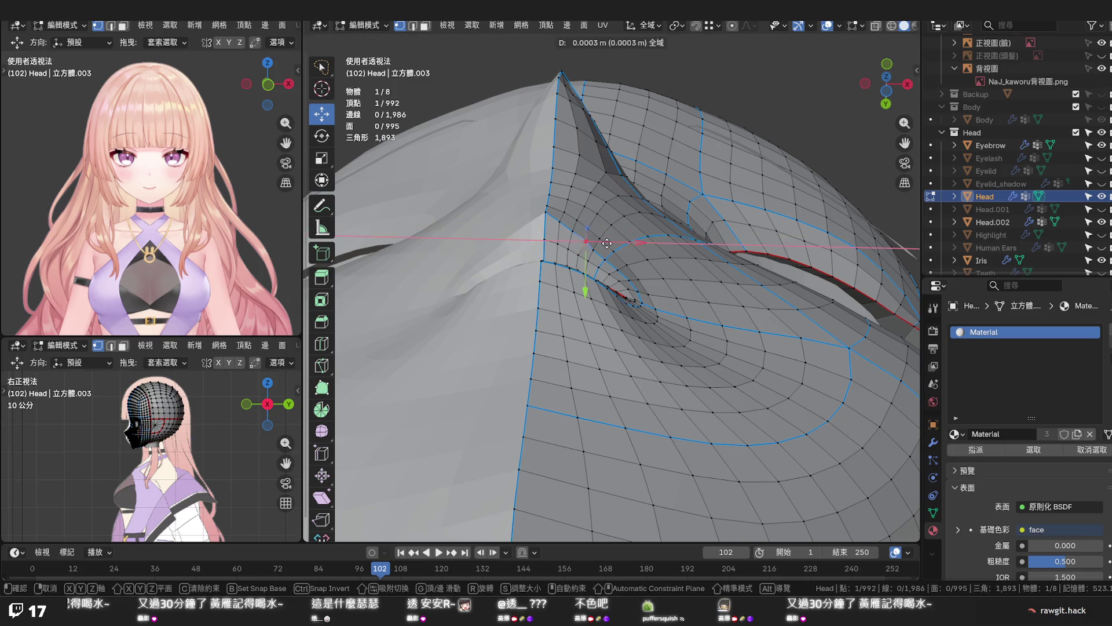
{"action": "left_click", "coordinate": [605, 243]}
Nudge the neighbouring vertex along X, then undo and redo it as a smaller nudge
{"action": "left_click", "coordinate": [594, 250]}
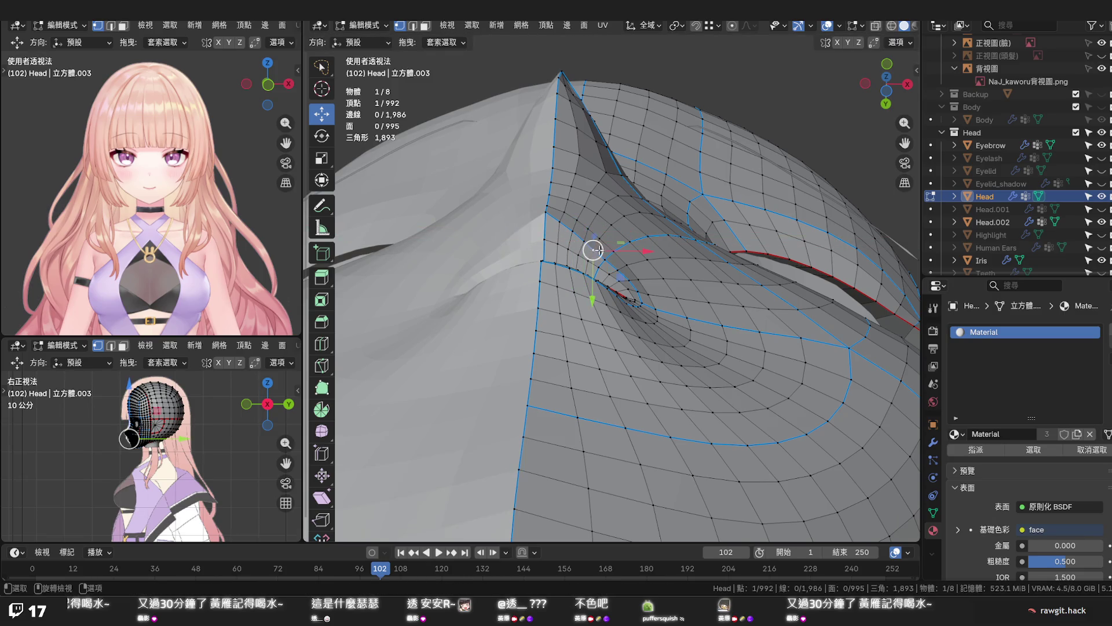
{"action": "key", "text": "g"}
{"action": "key", "text": "x"}
{"action": "left_click", "coordinate": [613, 249]}
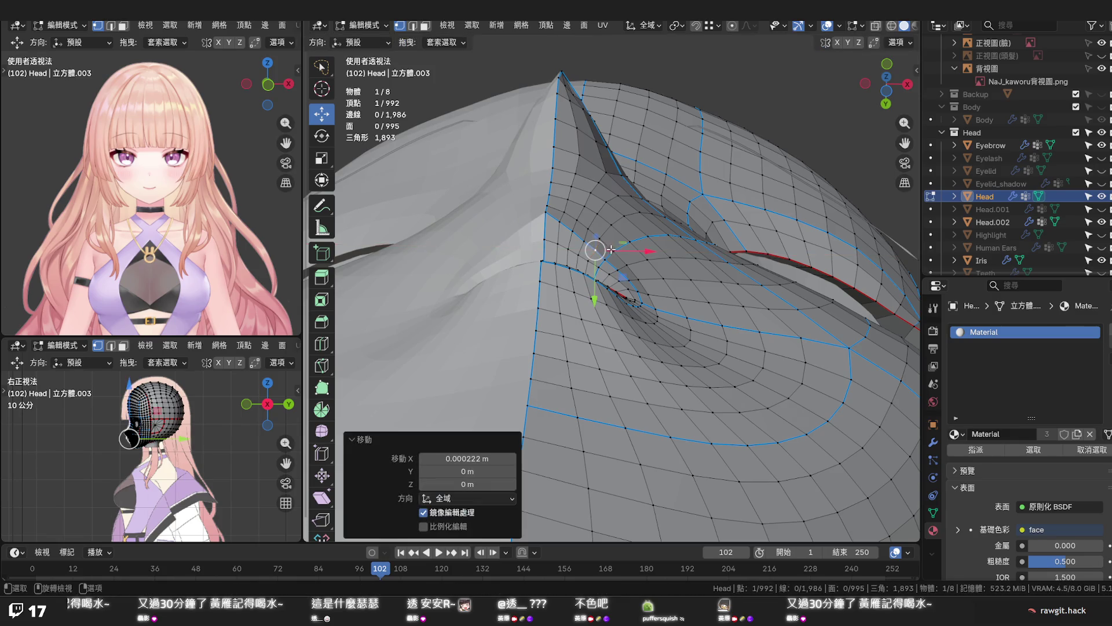
{"action": "scroll", "coordinate": [610, 260], "scroll_direction": "up", "scroll_amount": 2}
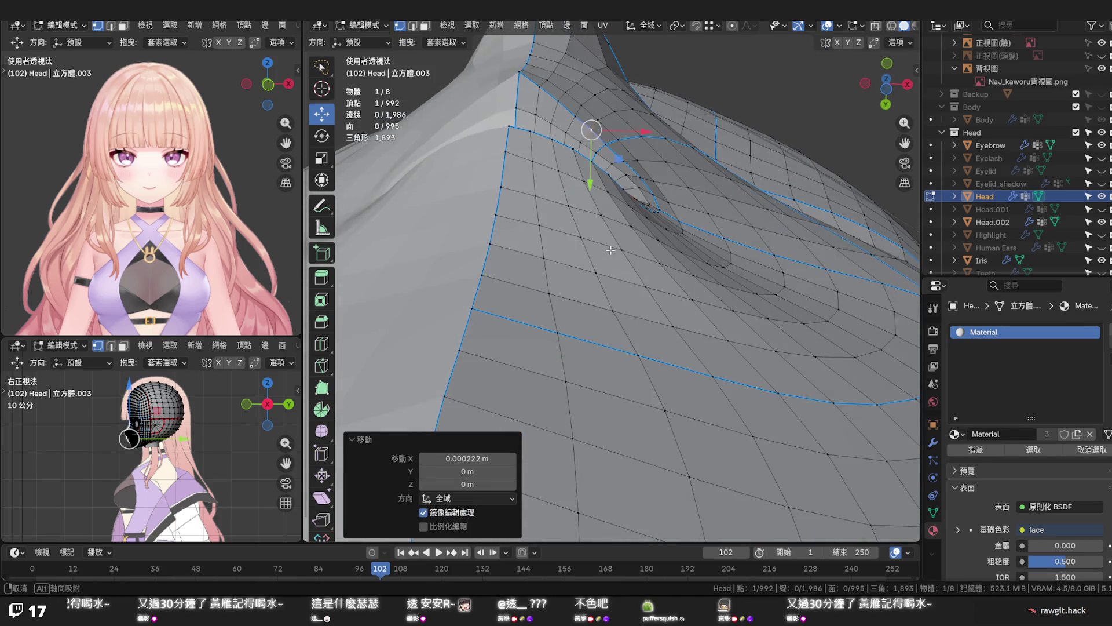
{"action": "mouse_move", "coordinate": [571, 142]}
{"action": "middle_mouse_down", "text": "shift"}
{"action": "mouse_move", "coordinate": [637, 327]}
{"action": "mouse_move", "coordinate": [638, 273]}
{"action": "middle_mouse_up", "text": "shift"}
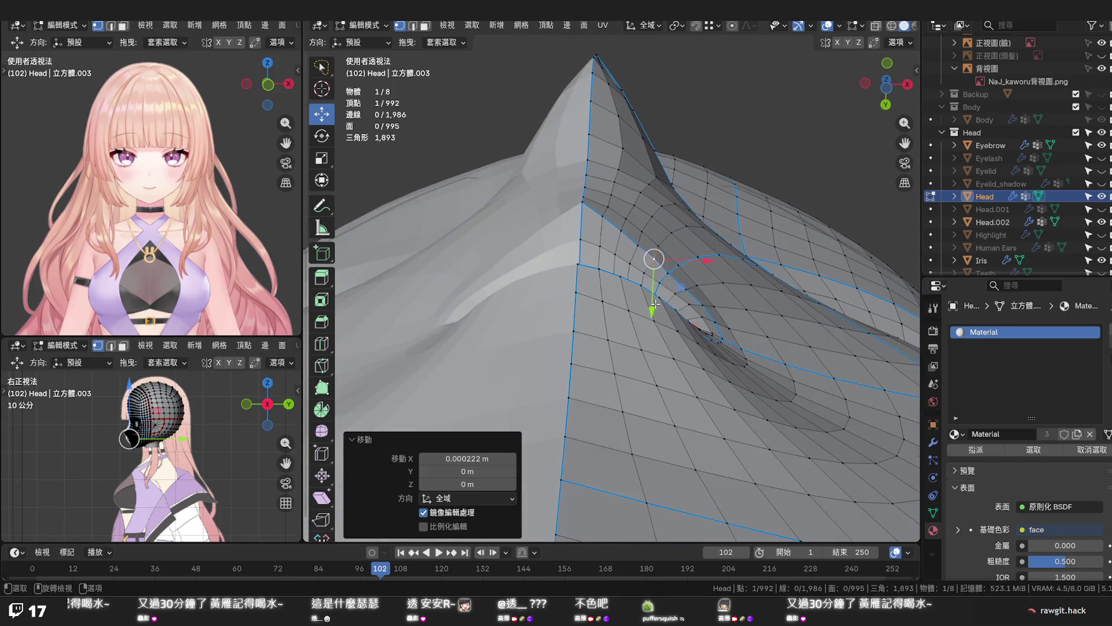
{"action": "key", "text": "ctrl+z"}
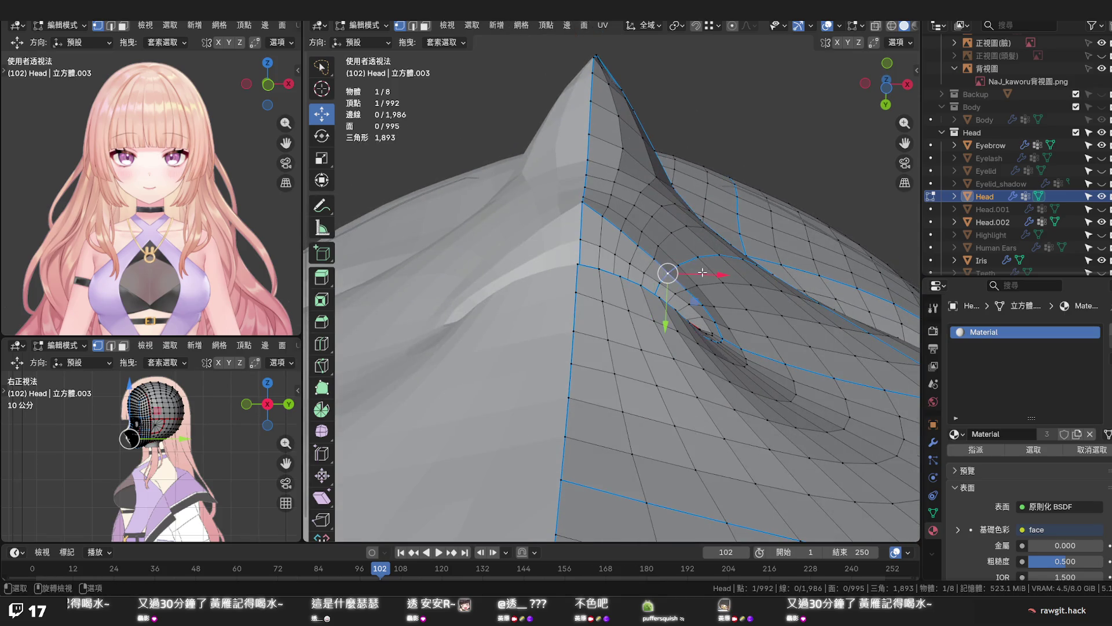
{"action": "key", "text": "g"}
{"action": "key", "text": "x"}
{"action": "left_click", "coordinate": [675, 263]}
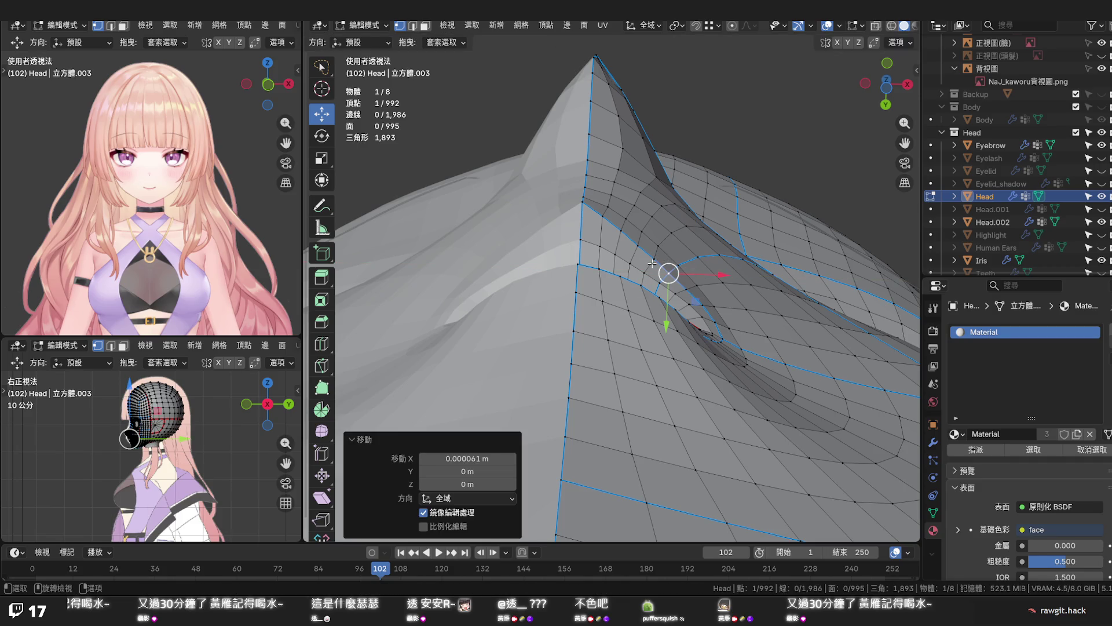
Apply Set Flow to a short edge path beside the nose
{"action": "left_click", "coordinate": [601, 246], "text": "ctrl"}
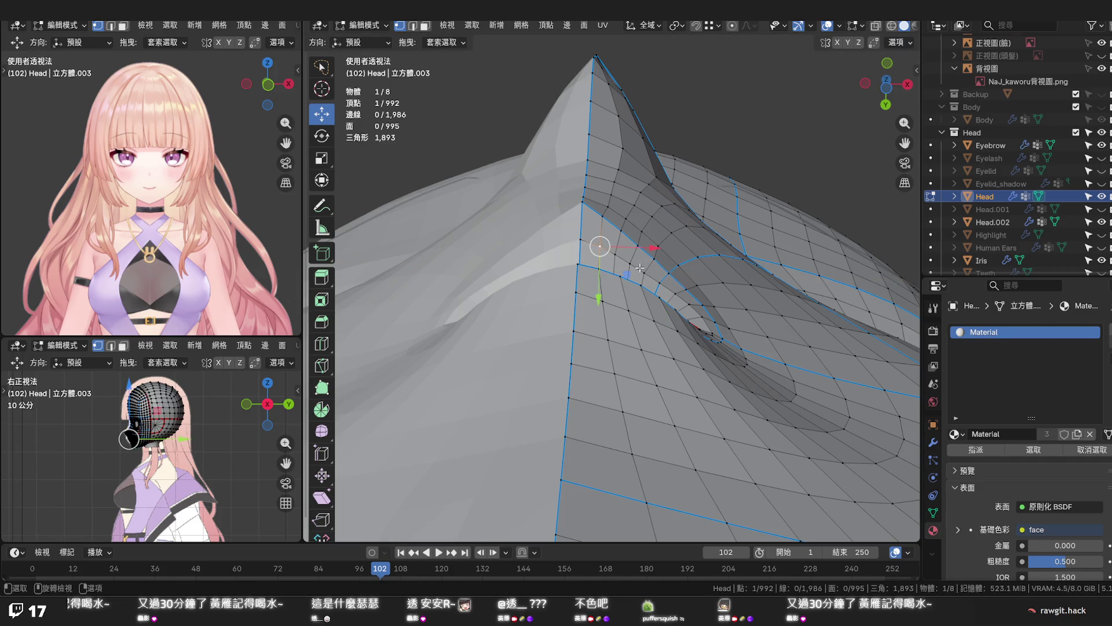
{"action": "key", "text": "q"}
{"action": "left_click", "coordinate": [659, 283]}
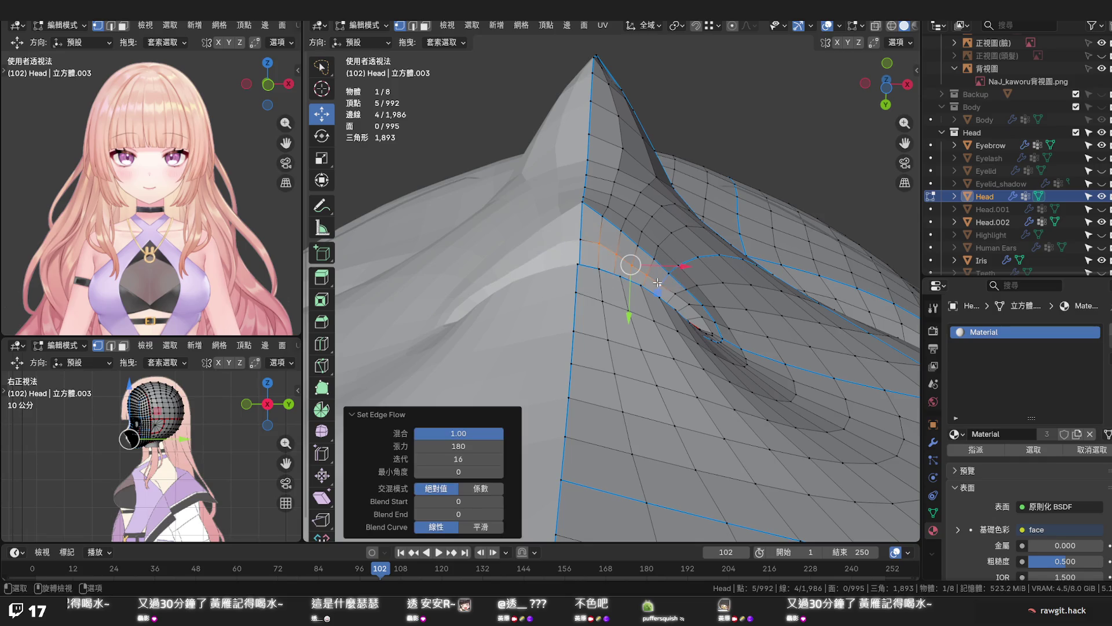
{"action": "left_click", "coordinate": [753, 266]}
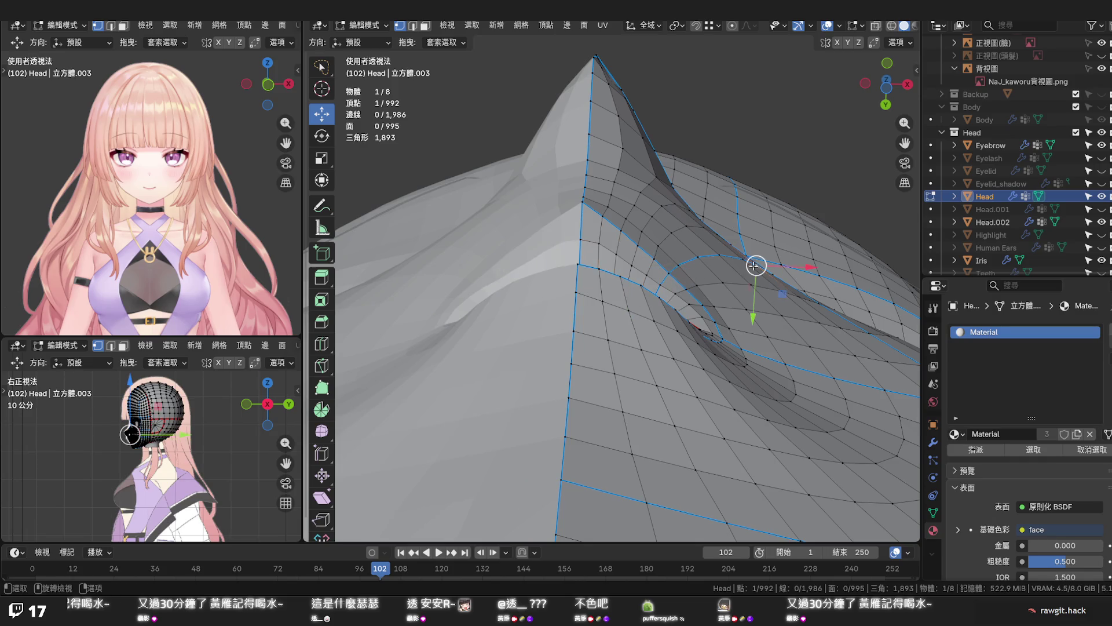
{"action": "mouse_move", "coordinate": [733, 283]}
{"action": "middle_mouse_down"}
{"action": "mouse_move", "coordinate": [698, 298]}
{"action": "mouse_move", "coordinate": [654, 448]}
{"action": "mouse_move", "coordinate": [713, 343]}
{"action": "mouse_move", "coordinate": [826, 304]}
{"action": "middle_mouse_up"}
{"action": "scroll", "coordinate": [757, 297], "scroll_direction": "up", "scroll_amount": 4}
Save, then apply Set Flow at the cheek vertex below the eye
{"action": "key", "text": "ctrl+s"}
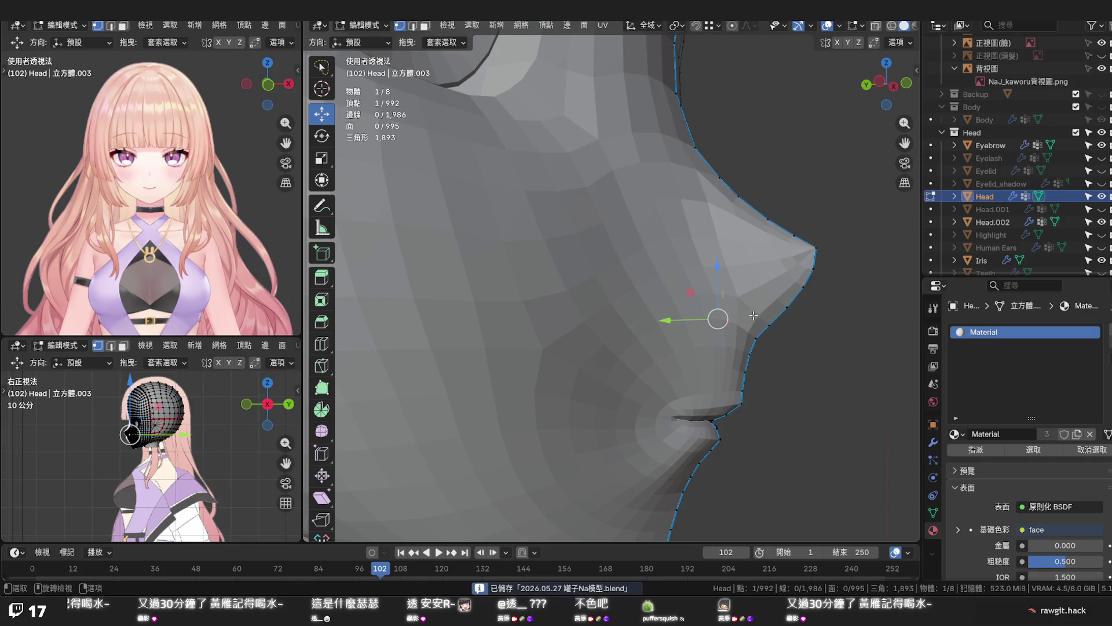
{"action": "middle_click_drag", "start_coordinate": [744, 319], "coordinate": [729, 318]}
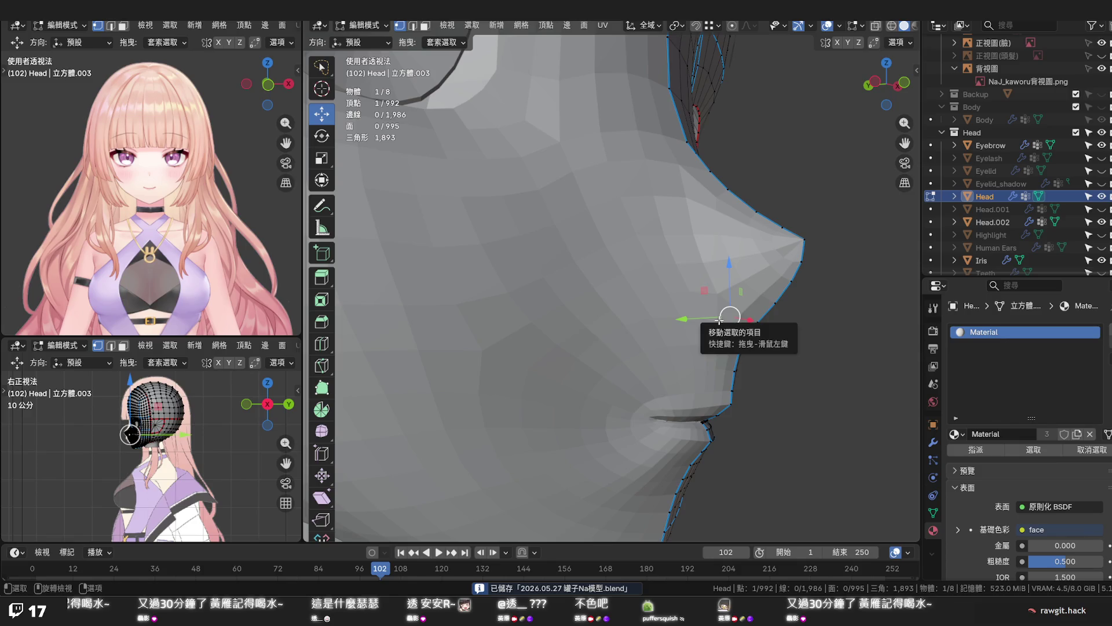
{"action": "mouse_move", "coordinate": [719, 320]}
{"action": "middle_mouse_down"}
{"action": "mouse_move", "coordinate": [641, 311]}
{"action": "mouse_move", "coordinate": [592, 344]}
{"action": "mouse_move", "coordinate": [536, 340]}
{"action": "middle_mouse_up"}
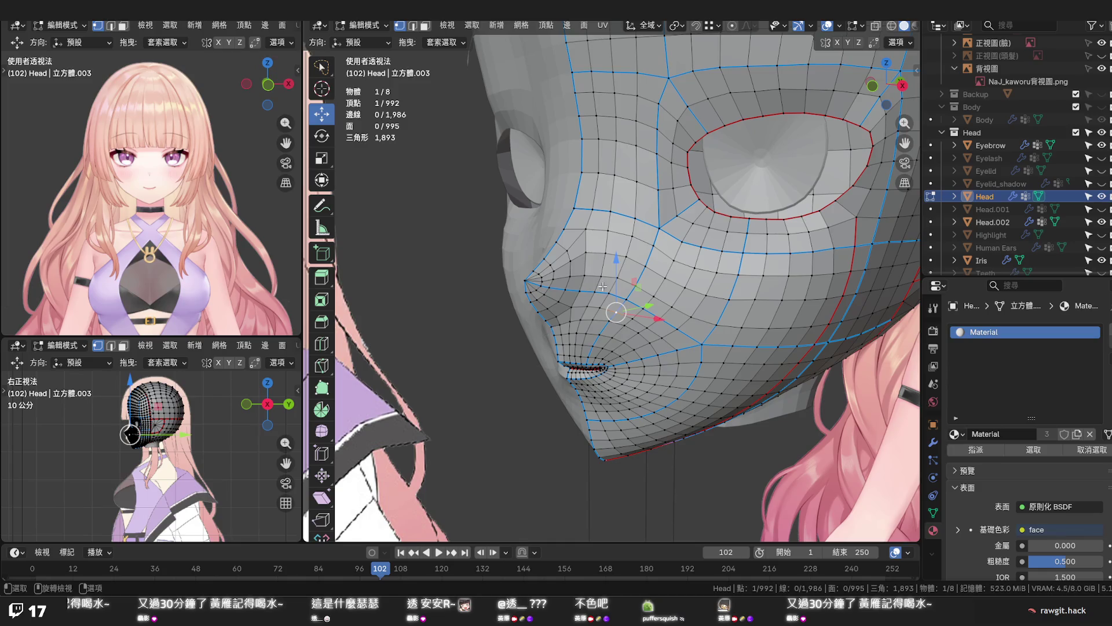
{"action": "left_click", "coordinate": [658, 229]}
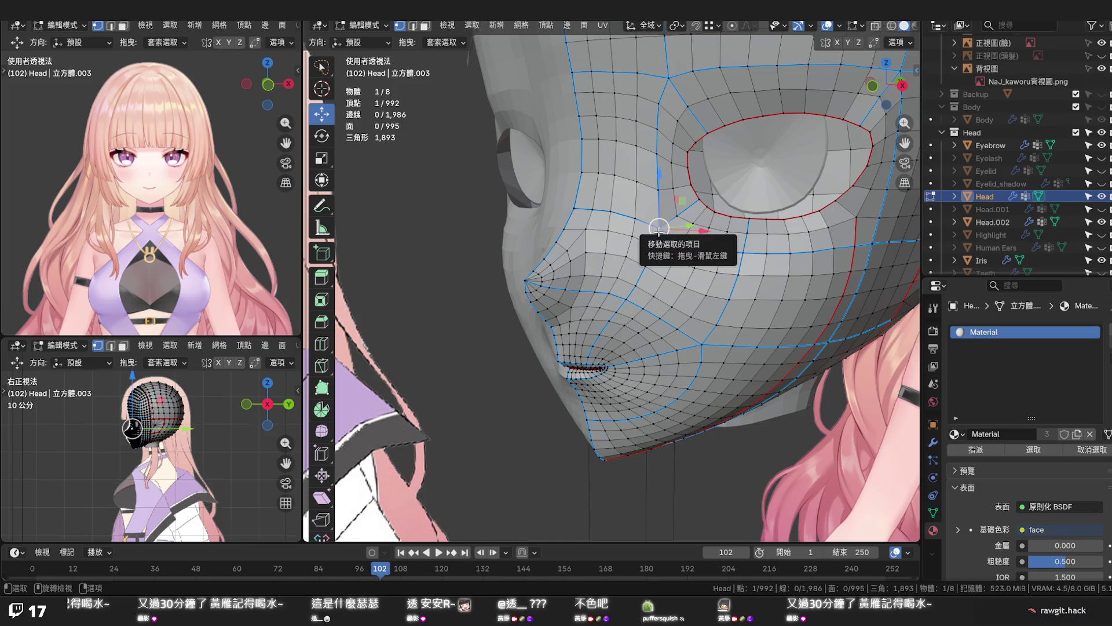
{"action": "key", "text": "q"}
{"action": "left_click", "coordinate": [659, 229]}
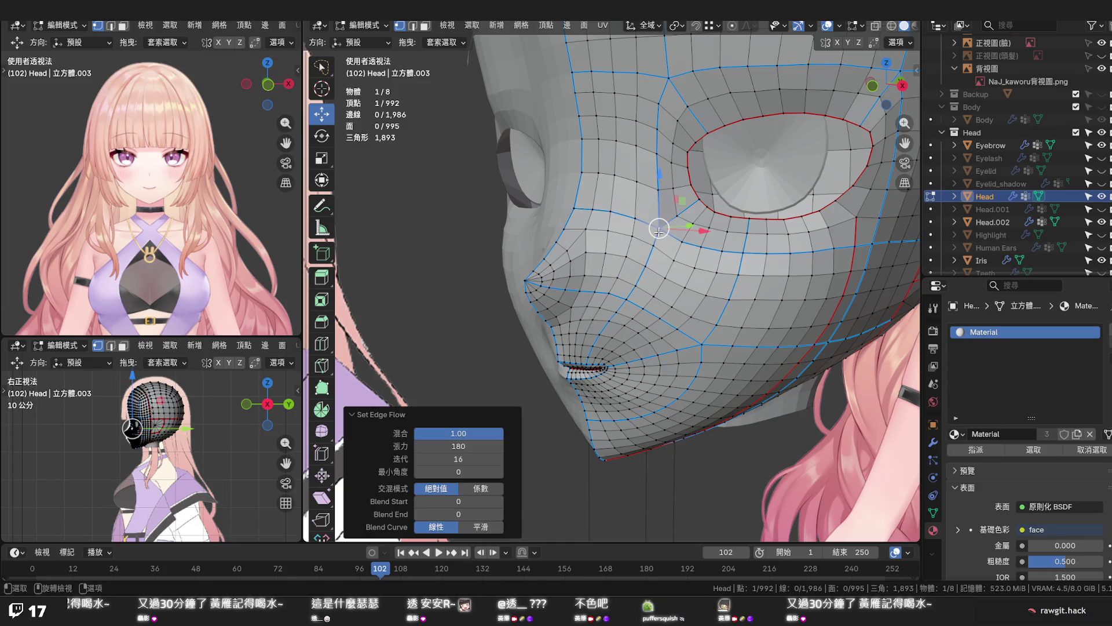
Move the cheek vertex about -0.0006 m along X with the gizmo arrow
{"action": "middle_click_drag", "start_coordinate": [674, 245], "coordinate": [712, 272]}
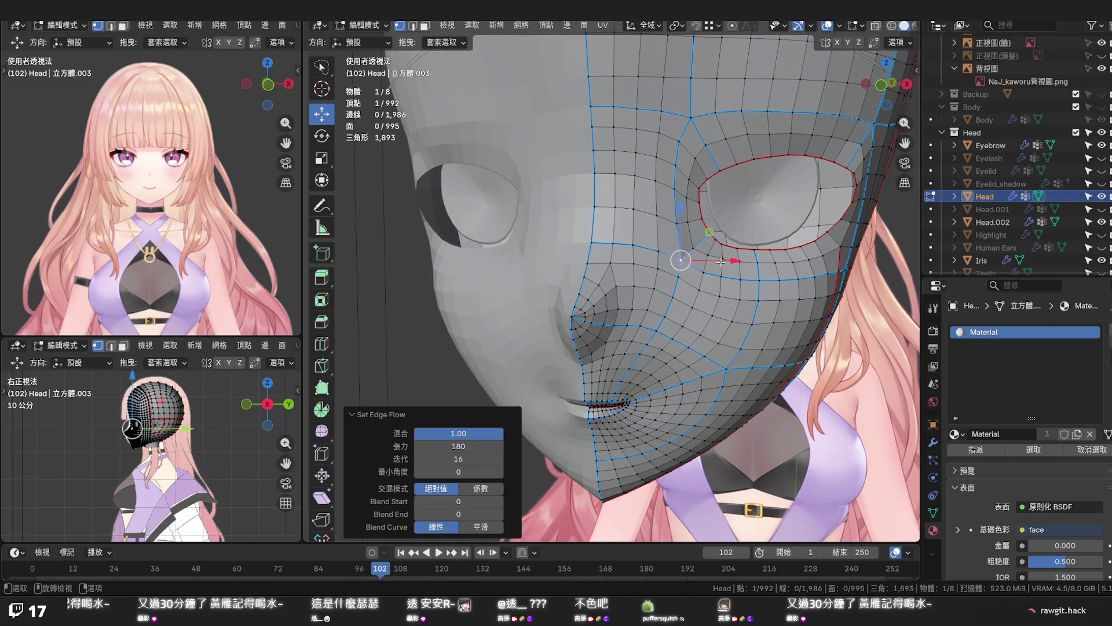
{"action": "left_click_drag", "start_coordinate": [721, 261], "coordinate": [717, 262]}
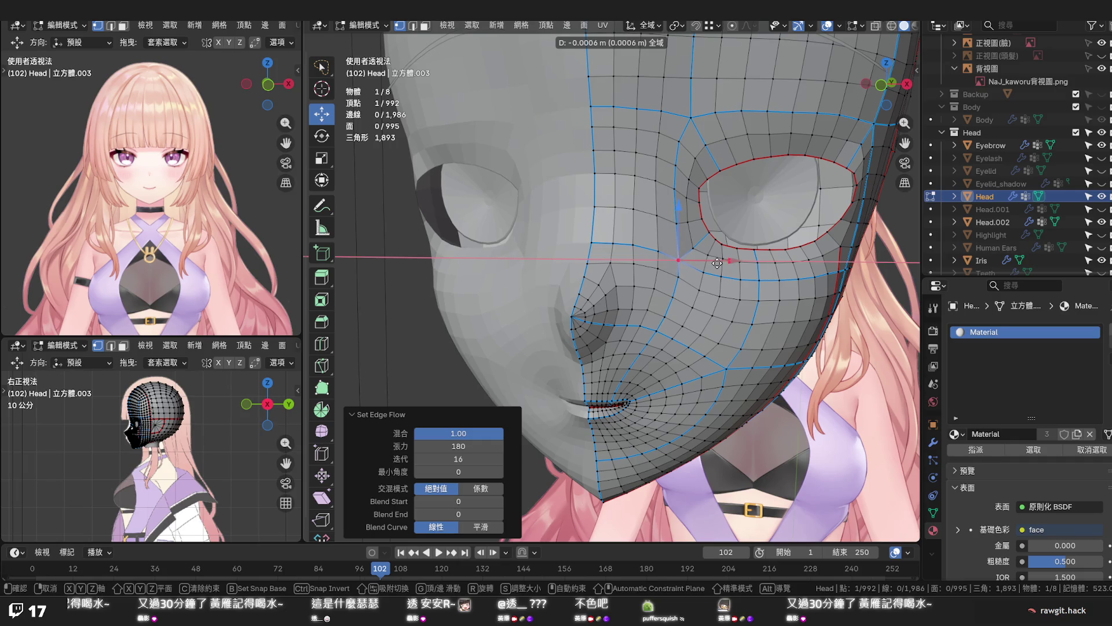
{"action": "left_click_drag", "start_coordinate": [717, 262], "coordinate": [717, 262]}
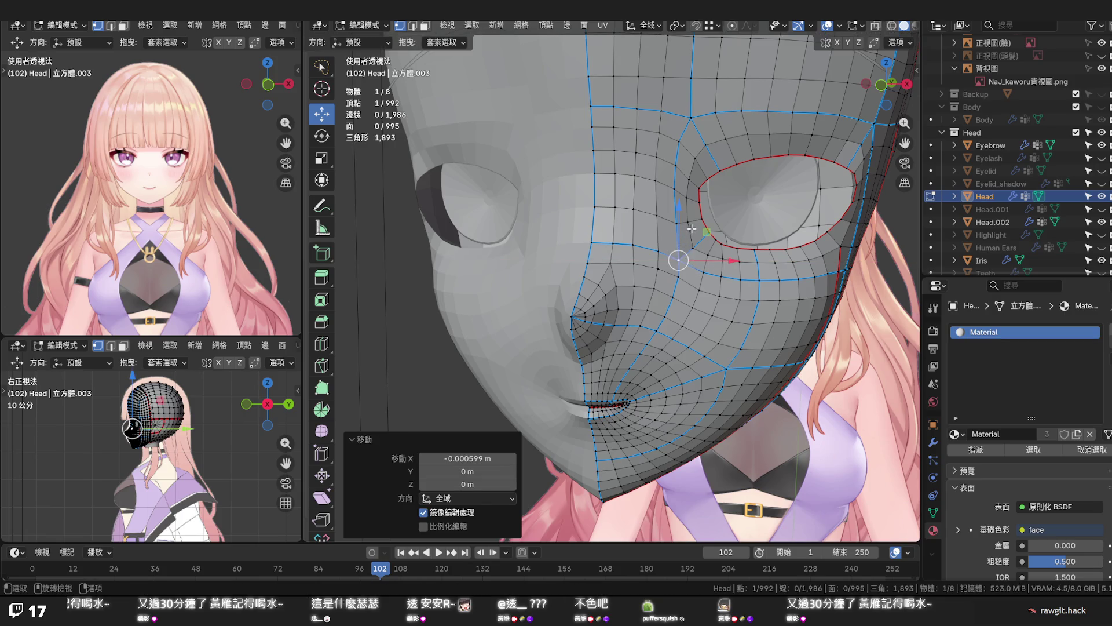
{"action": "middle_click_drag", "start_coordinate": [687, 228], "coordinate": [655, 228]}
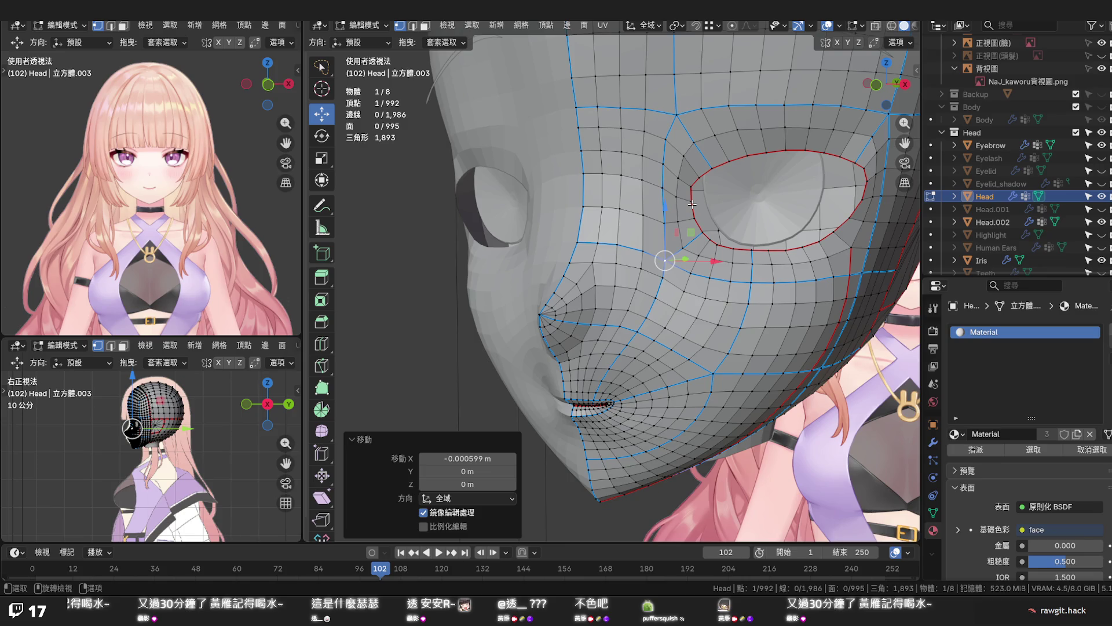
Edge-slide three short edge paths running from the eye rim toward the nose bridge
{"action": "left_click", "coordinate": [693, 204]}
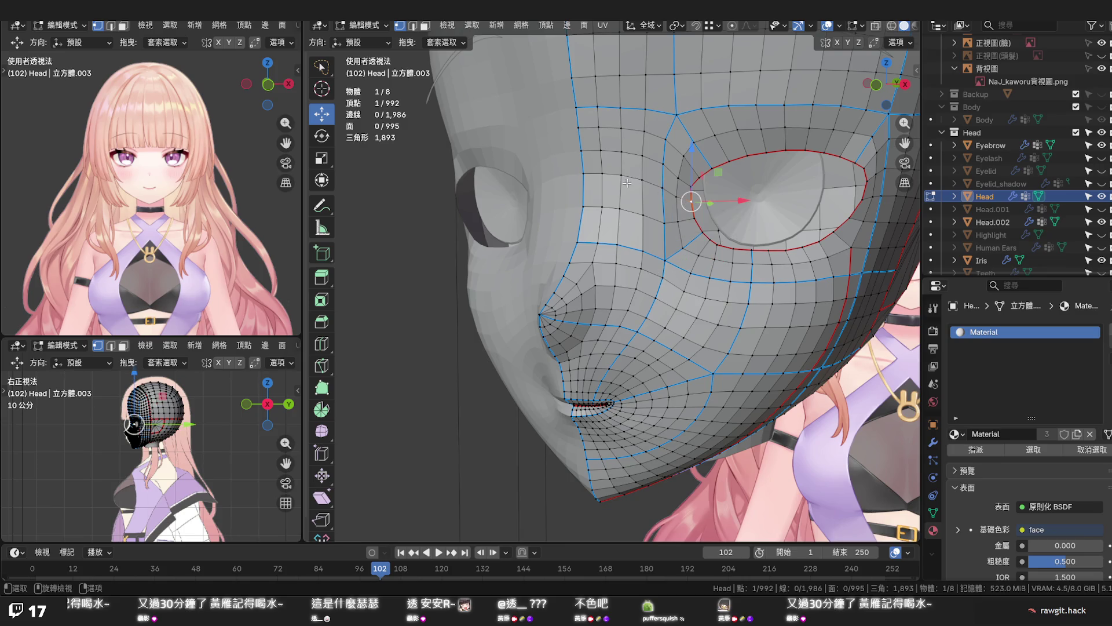
{"action": "left_click", "coordinate": [587, 175], "text": "ctrl"}
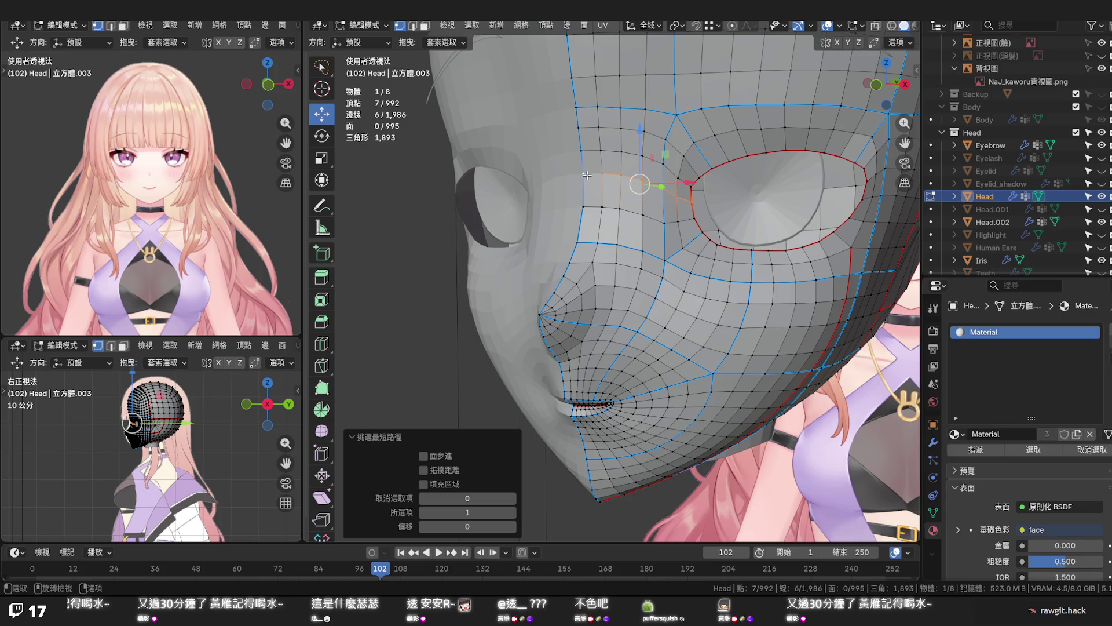
{"action": "key", "text": "g"}
{"action": "key", "text": "g"}
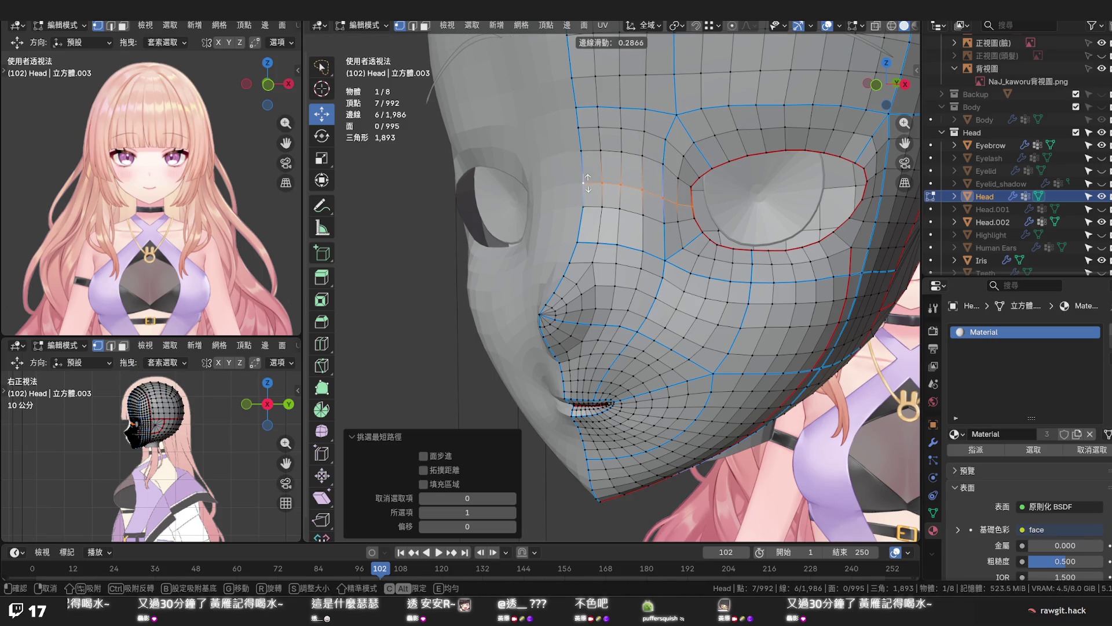
{"action": "left_click", "coordinate": [589, 183]}
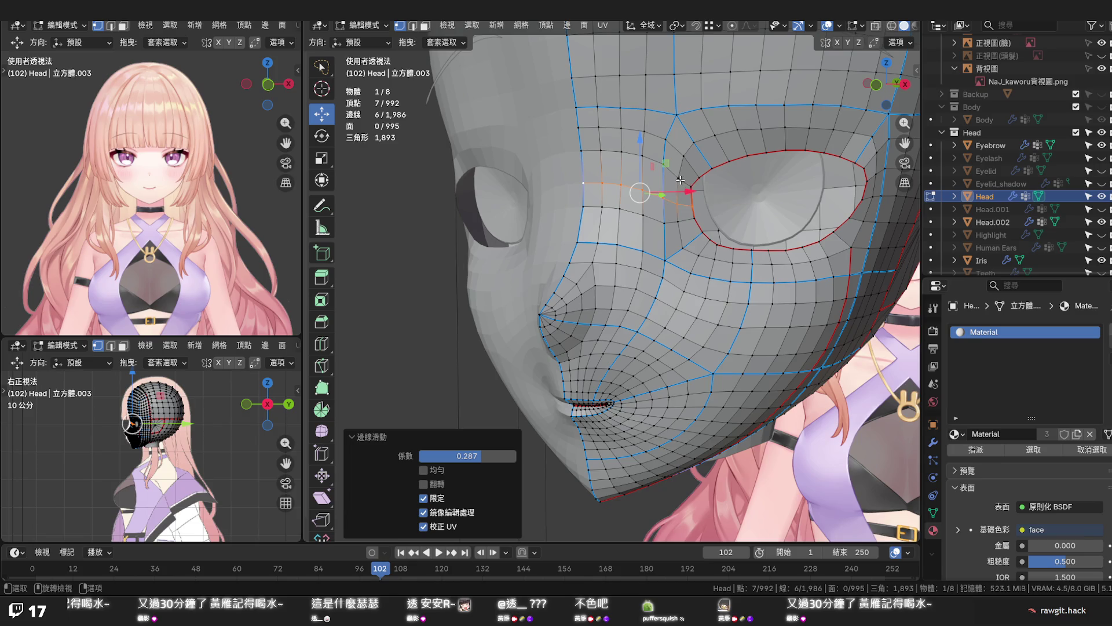
{"action": "left_click", "coordinate": [681, 157]}
{"action": "left_click", "coordinate": [584, 152], "text": "ctrl"}
{"action": "key", "text": "g"}
{"action": "key", "text": "g"}
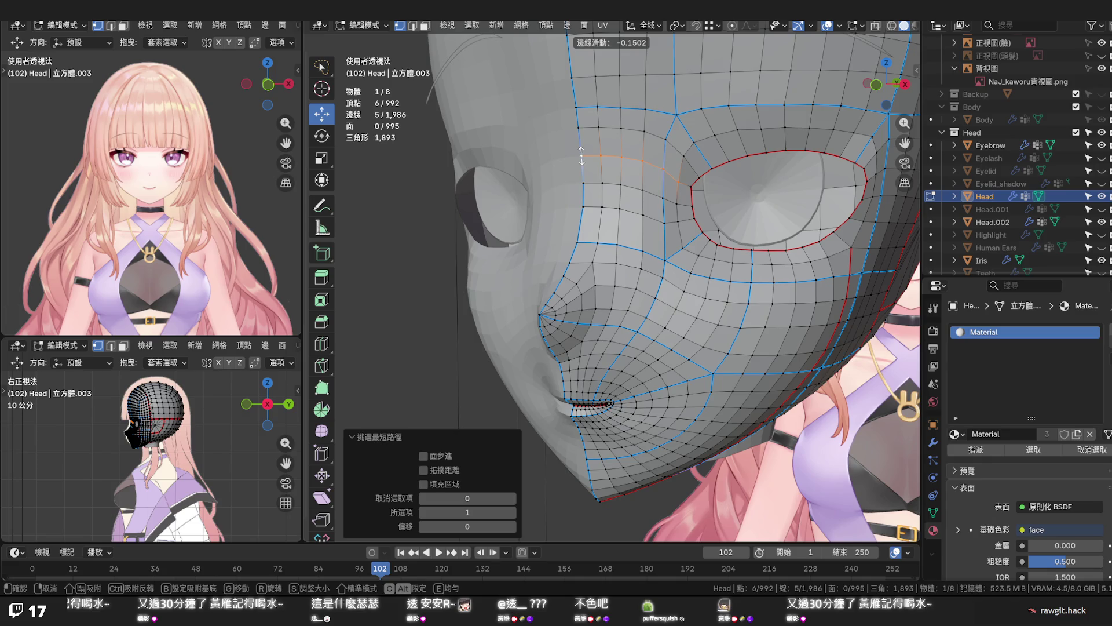
{"action": "left_click", "coordinate": [582, 155]}
{"action": "left_click", "coordinate": [683, 156]}
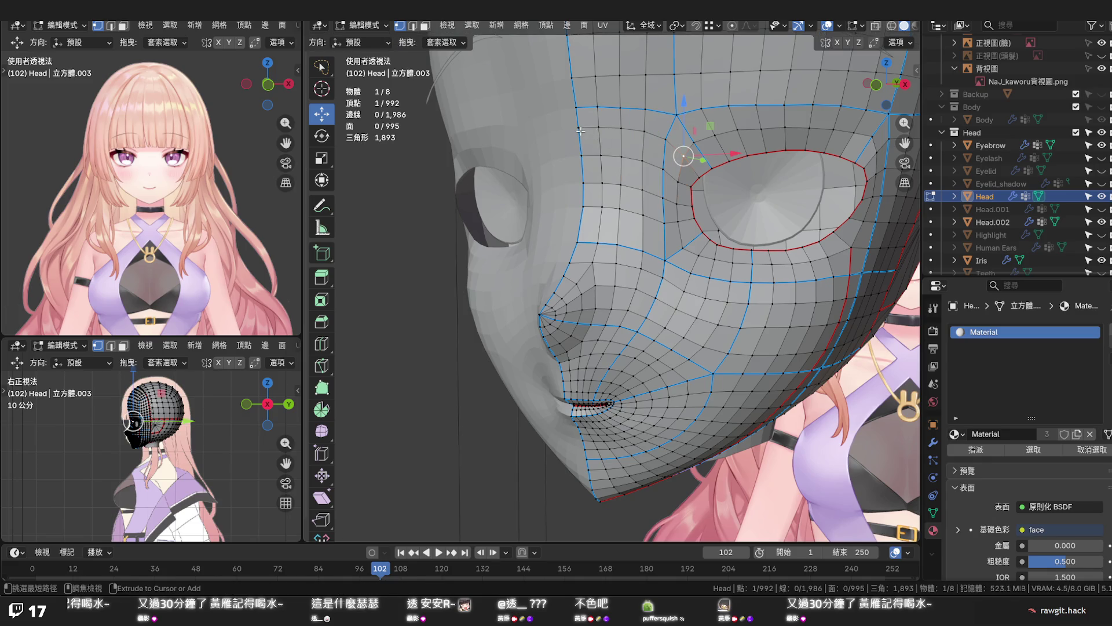
{"action": "left_click", "coordinate": [580, 131], "text": "ctrl"}
{"action": "key", "text": "g"}
{"action": "key", "text": "g"}
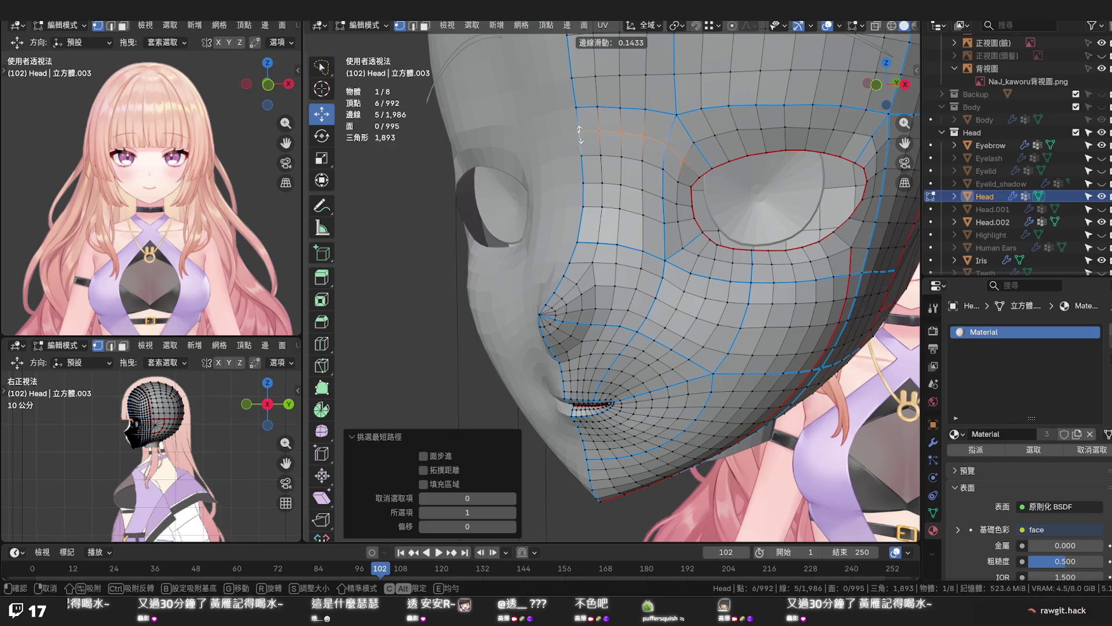
{"action": "left_click", "coordinate": [580, 133]}
Edge-slide two more runs beside the eye, redoing the last slide
{"action": "left_click", "coordinate": [677, 221]}
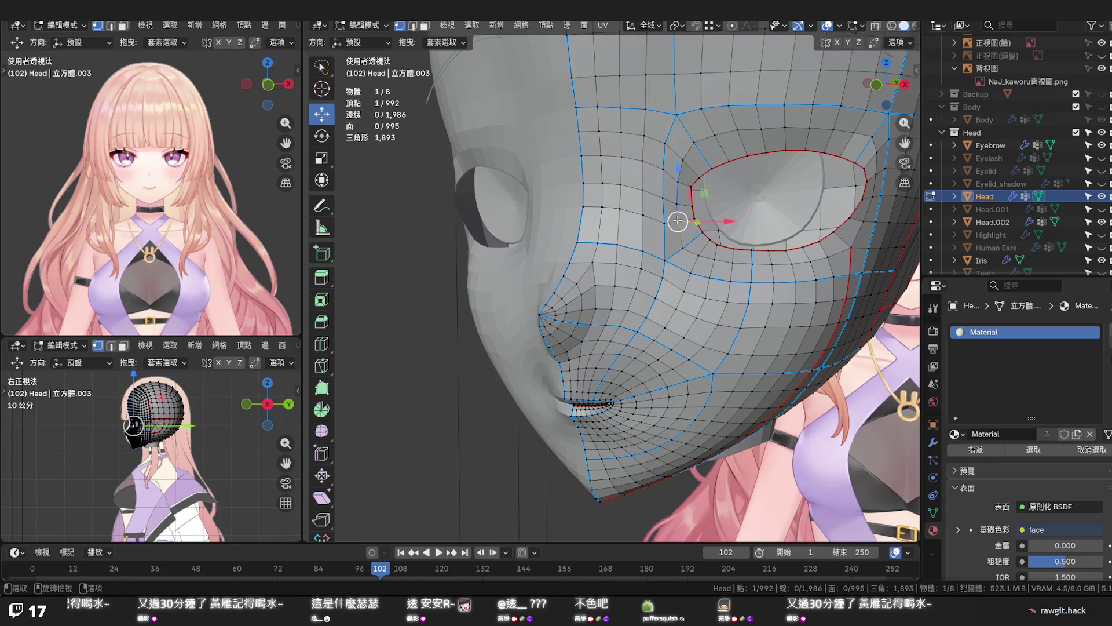
{"action": "left_click", "coordinate": [584, 205], "text": "ctrl"}
{"action": "key", "text": "g"}
{"action": "key", "text": "g"}
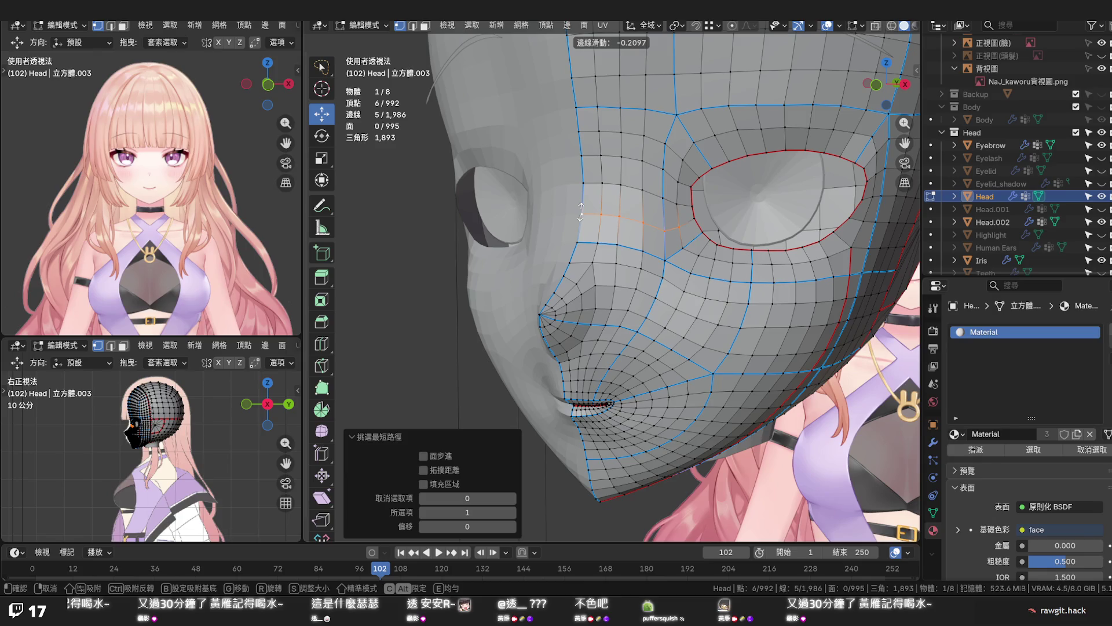
{"action": "left_click", "coordinate": [581, 216]}
{"action": "left_click", "coordinate": [665, 198]}
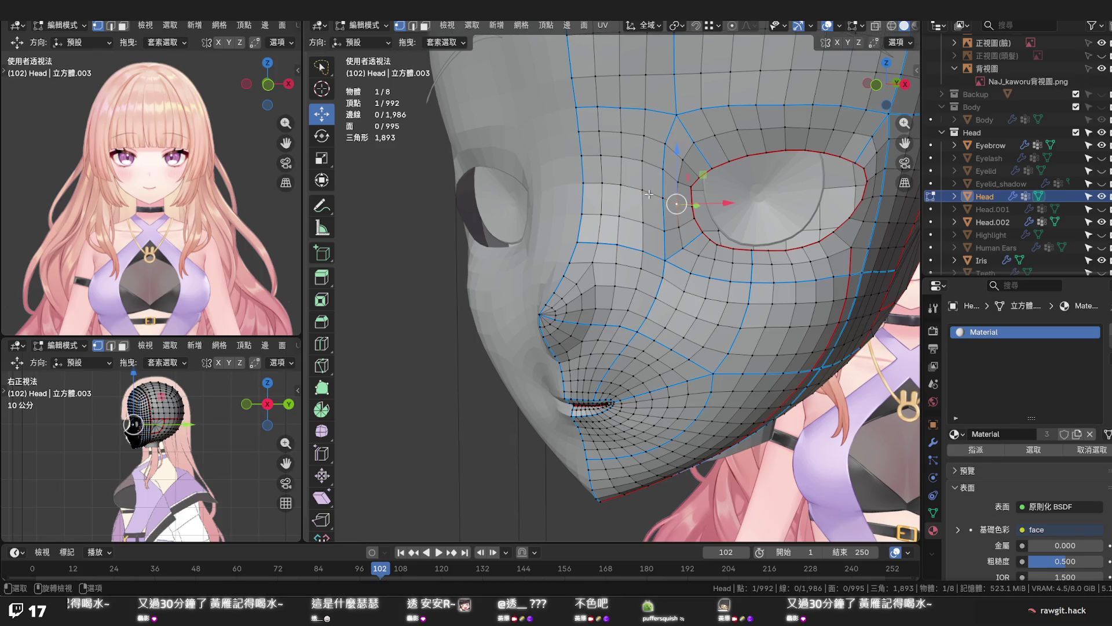
{"action": "left_click", "coordinate": [582, 186], "text": "ctrl"}
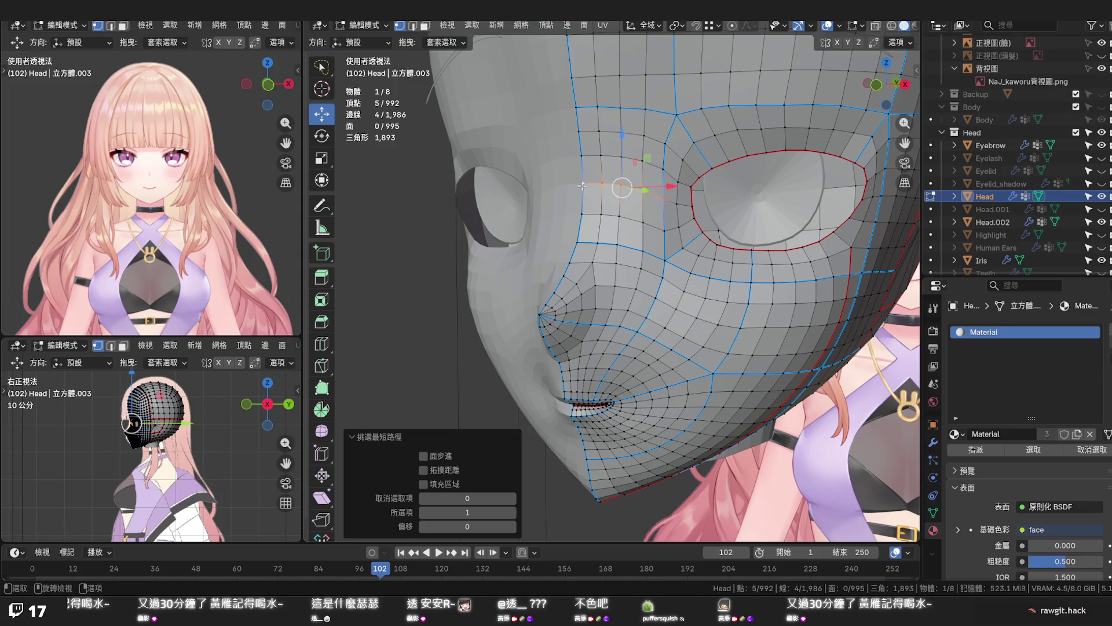
{"action": "key", "text": "g"}
{"action": "key", "text": "g"}
{"action": "left_click", "coordinate": [582, 184]}
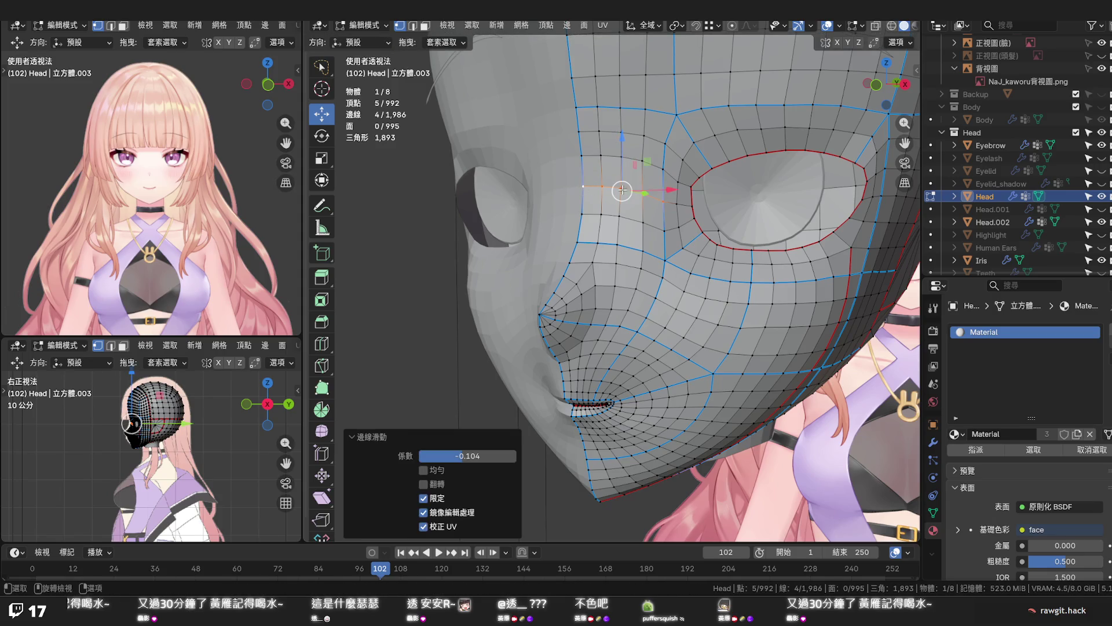
{"action": "key", "text": "ctrl+z"}
{"action": "key", "text": "g"}
{"action": "key", "text": "g"}
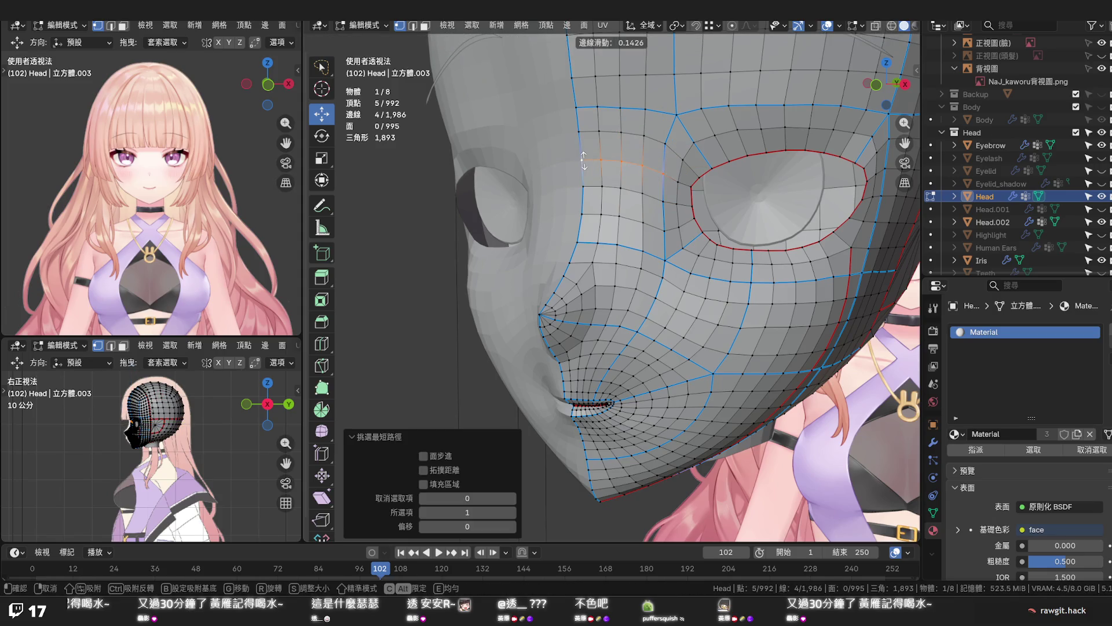
{"action": "left_click", "coordinate": [584, 160]}
{"action": "left_click", "coordinate": [637, 192]}
{"action": "middle_click_drag", "start_coordinate": [637, 192], "coordinate": [681, 215]}
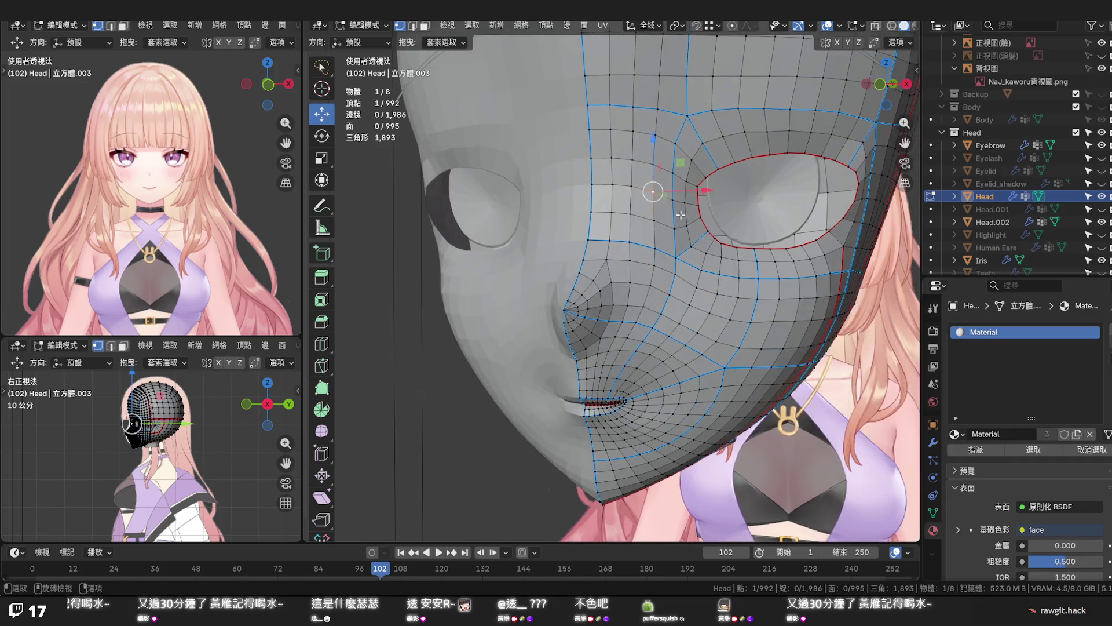
In front orthographic view, apply Set Flow to a five-vertex path beside the eye
{"action": "key", "text": "KP_5"}
{"action": "key", "text": "KP_1"}
{"action": "scroll", "coordinate": [612, 285], "scroll_direction": "up", "scroll_amount": 5}
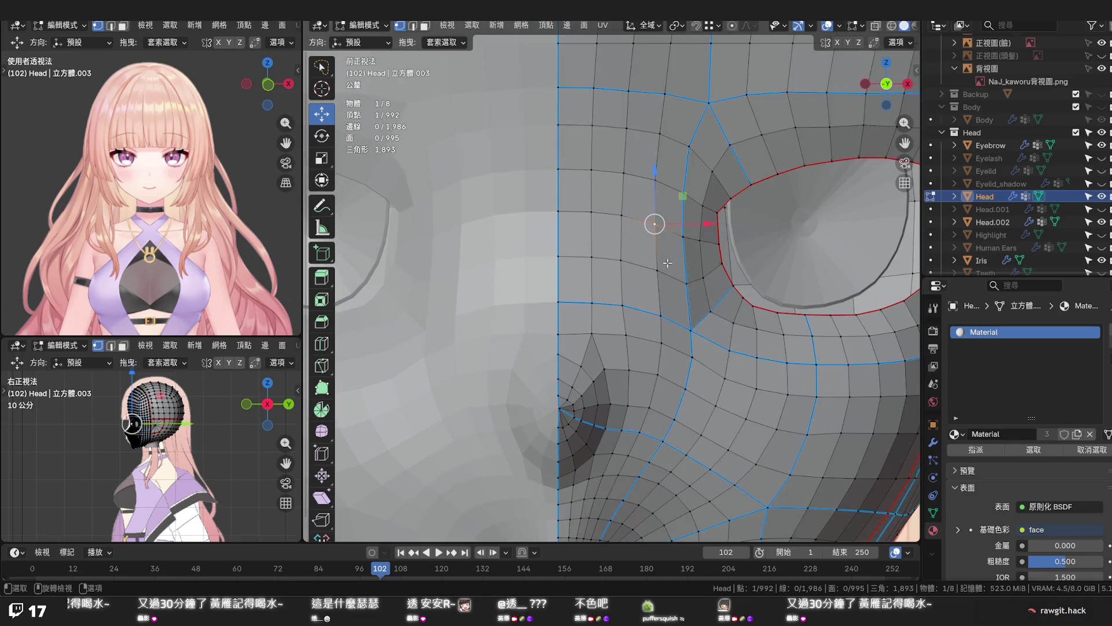
{"action": "scroll", "coordinate": [682, 271], "scroll_direction": "down", "scroll_amount": 1}
{"action": "scroll", "coordinate": [681, 272], "scroll_direction": "down", "scroll_amount": 1}
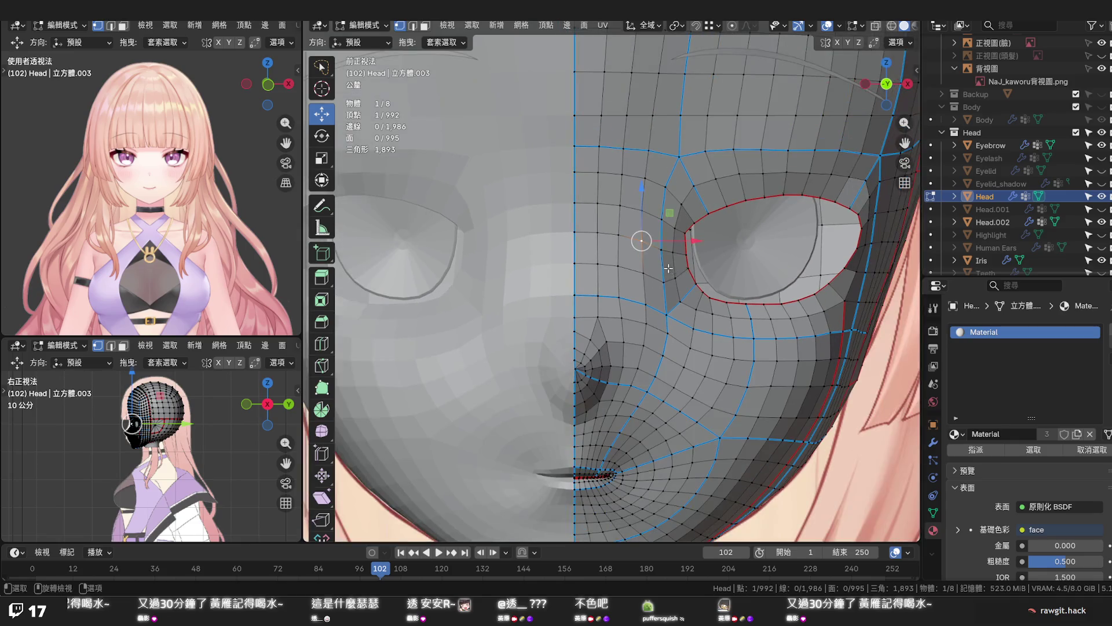
{"action": "left_click", "coordinate": [620, 297]}
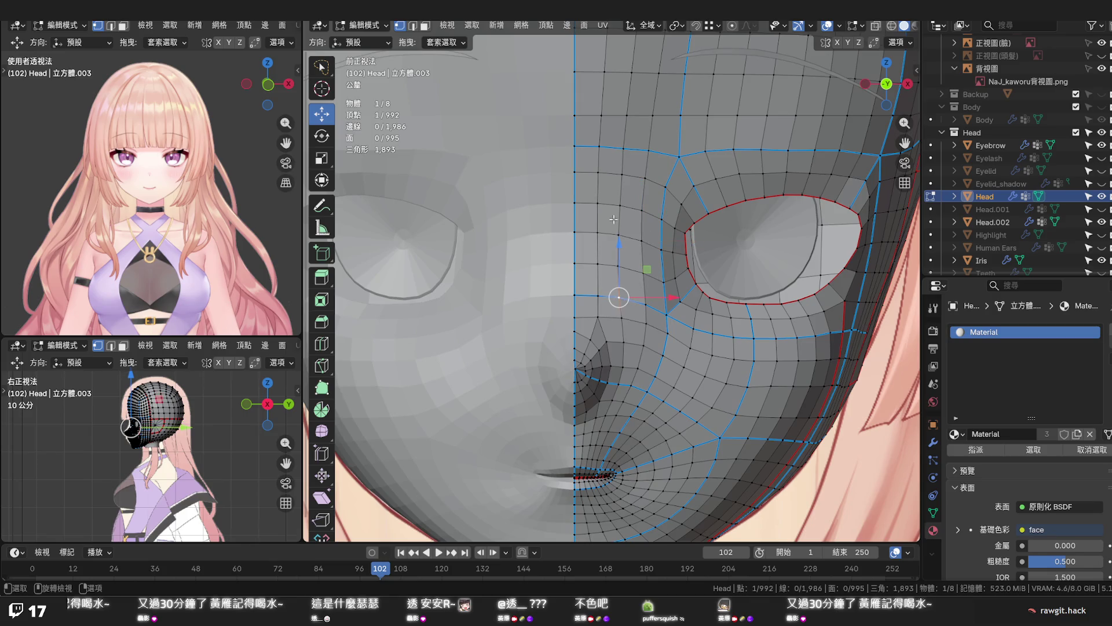
{"action": "left_click", "coordinate": [620, 196], "text": "ctrl"}
{"action": "key", "text": "q"}
{"action": "left_click", "coordinate": [624, 184]}
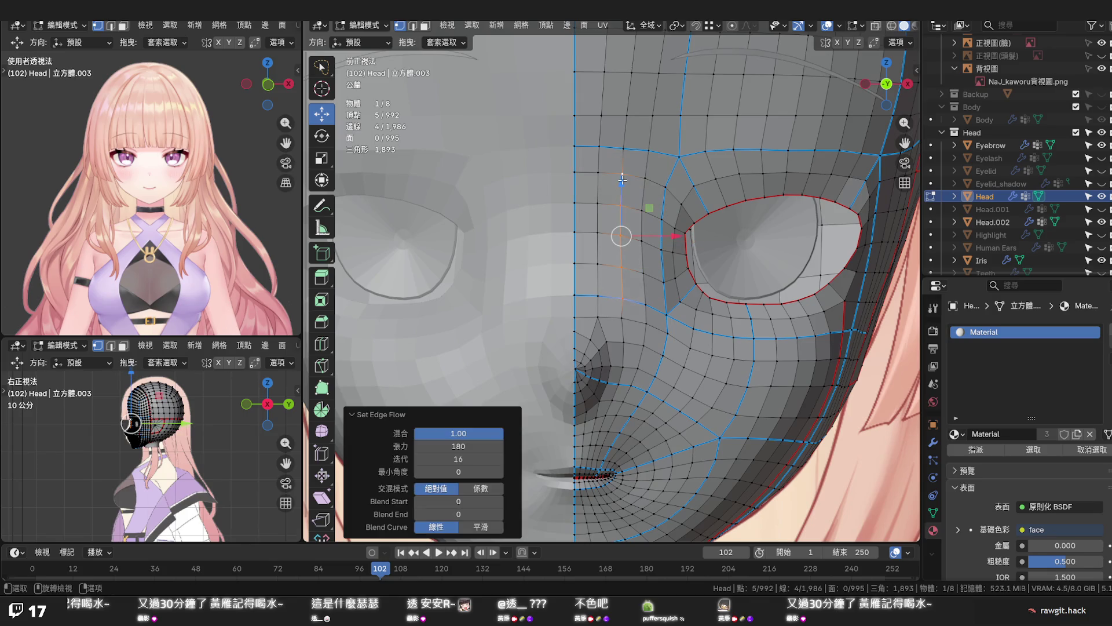
Vertex-slide a single vertex slightly right toward the inner eye corner
{"action": "left_click", "coordinate": [620, 316]}
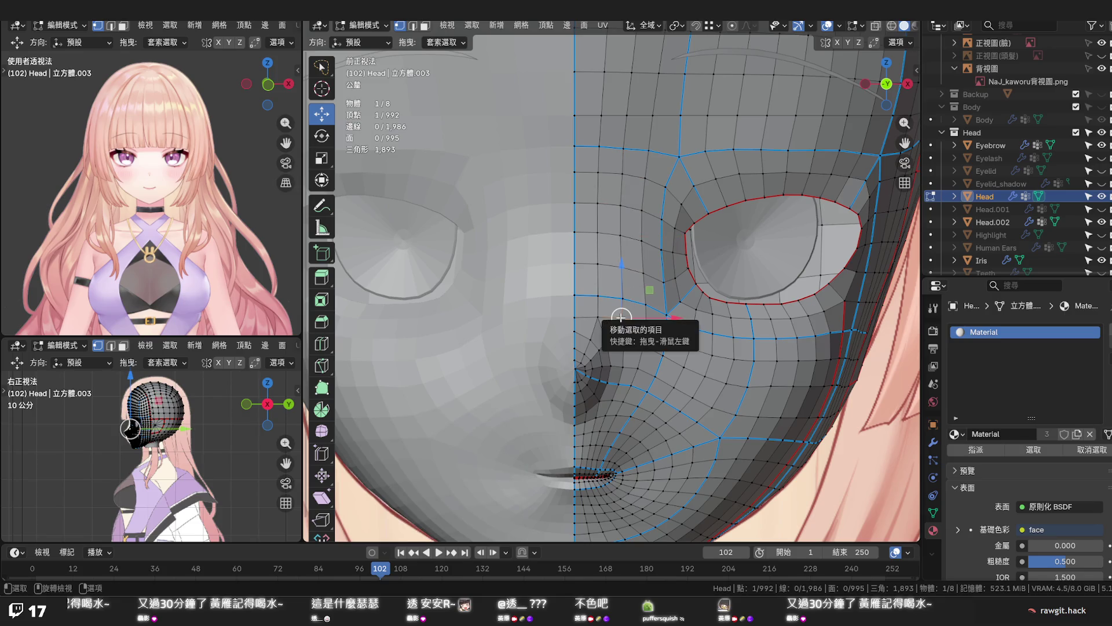
{"action": "key", "text": "g"}
{"action": "key", "text": "g"}
{"action": "left_click", "coordinate": [666, 314]}
{"action": "left_click", "coordinate": [666, 314]}
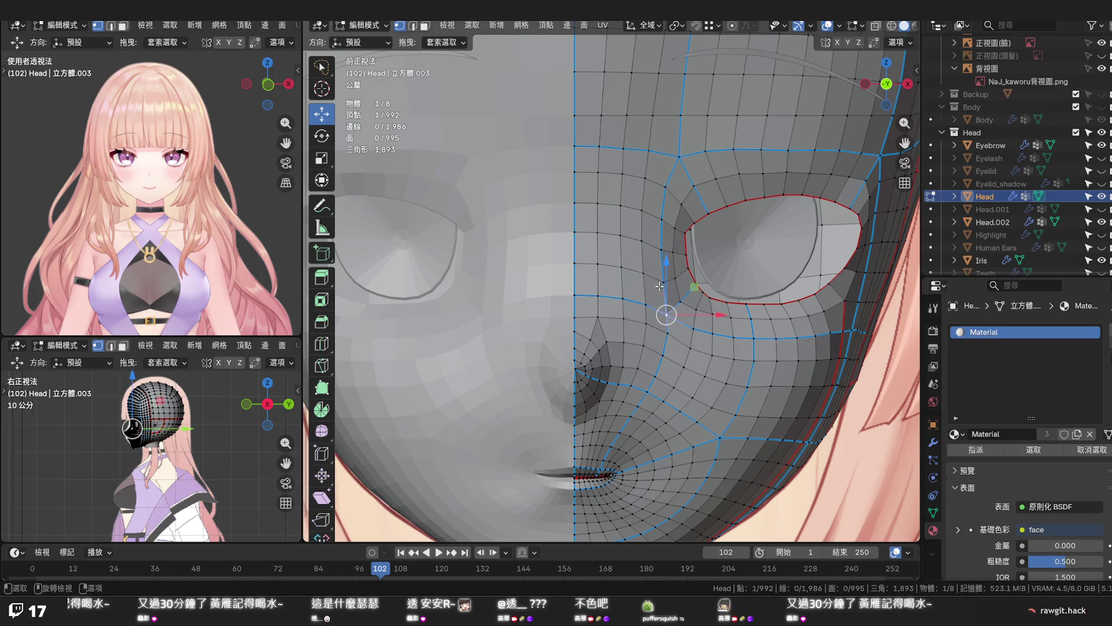
{"action": "scroll", "coordinate": [666, 314], "scroll_direction": "down", "scroll_amount": 1}
{"action": "left_click", "coordinate": [713, 284]}
{"action": "mouse_move", "coordinate": [693, 291]}
{"action": "middle_mouse_down"}
{"action": "mouse_move", "coordinate": [545, 261]}
{"action": "mouse_move", "coordinate": [584, 255]}
{"action": "middle_mouse_up"}
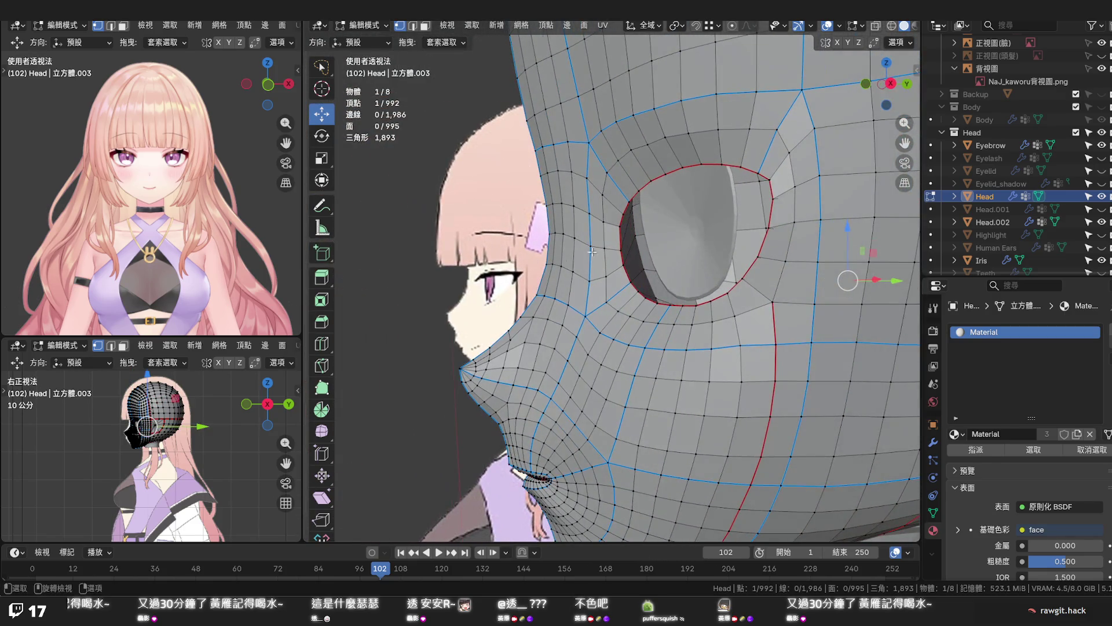
Apply Set Flow to a four-vertex edge path above the eye socket
{"action": "left_click", "coordinate": [603, 193]}
{"action": "left_click", "coordinate": [607, 272], "text": "ctrl"}
{"action": "key", "text": "q"}
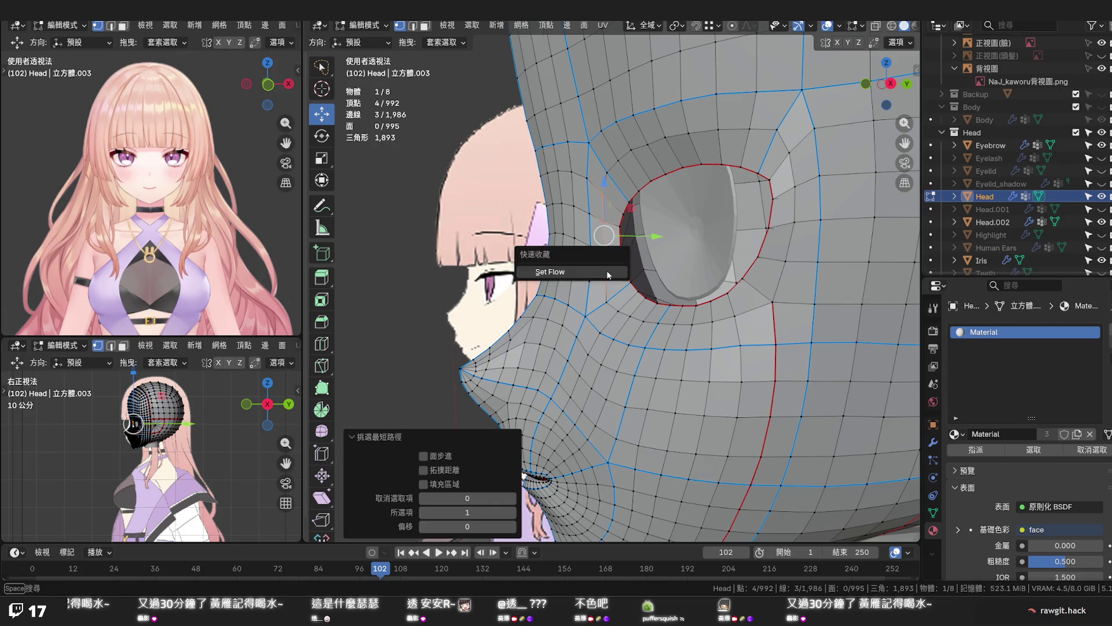
{"action": "left_click", "coordinate": [606, 271]}
Clear the selection and select a vertex left of the eye from the front view
{"action": "key", "text": "alt+a"}
{"action": "mouse_move", "coordinate": [648, 282]}
{"action": "middle_mouse_down"}
{"action": "mouse_move", "coordinate": [851, 287]}
{"action": "mouse_move", "coordinate": [707, 219]}
{"action": "middle_mouse_up"}
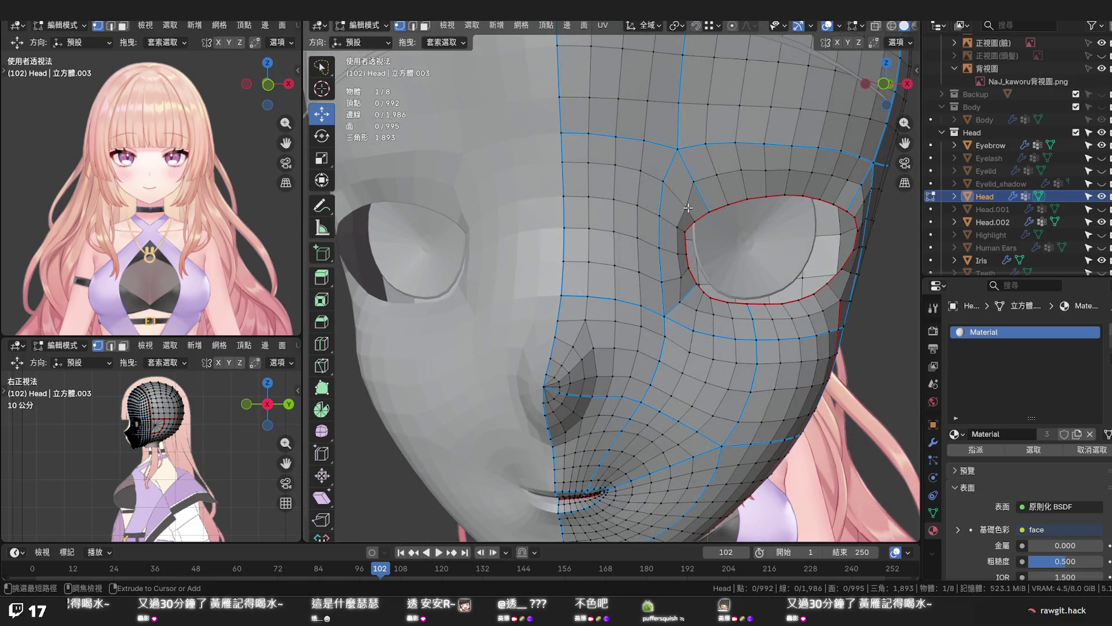
{"action": "left_click", "coordinate": [688, 208], "text": "alt"}
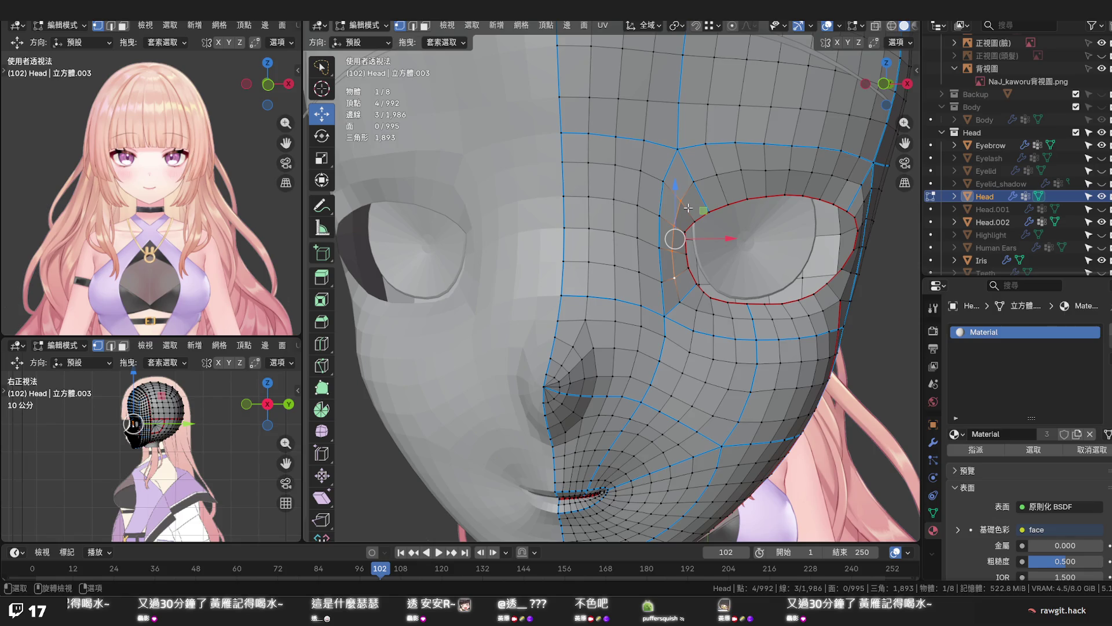
{"action": "left_click", "coordinate": [678, 199]}
{"action": "mouse_move", "coordinate": [678, 198]}
{"action": "middle_mouse_down"}
{"action": "mouse_move", "coordinate": [609, 179]}
{"action": "mouse_move", "coordinate": [545, 197]}
{"action": "middle_mouse_up"}
In the right orthographic view, shift the selected vertex slightly along Y
{"action": "key", "text": "KP_3"}
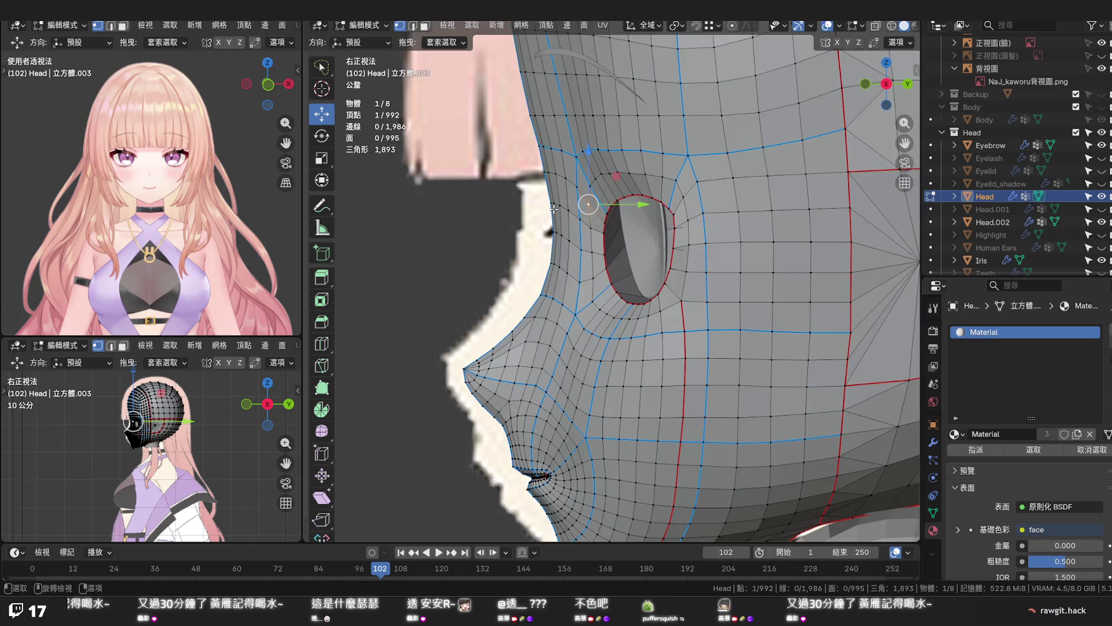
{"action": "scroll", "coordinate": [591, 200], "scroll_direction": "up", "scroll_amount": 2}
{"action": "key", "text": "g"}
{"action": "key", "text": "y"}
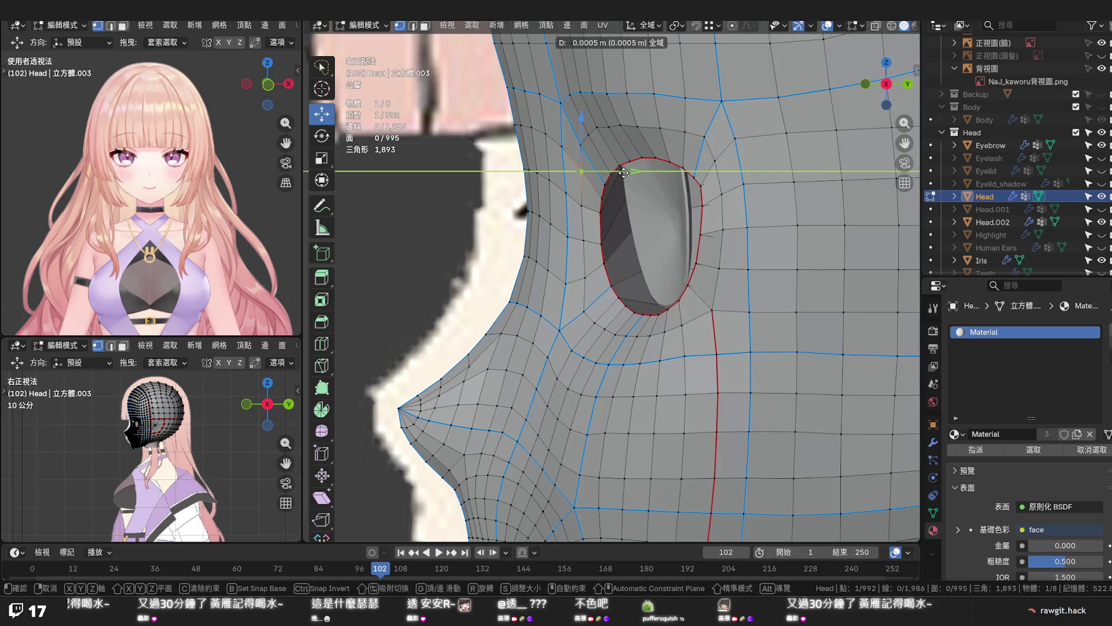
{"action": "left_click", "coordinate": [622, 173]}
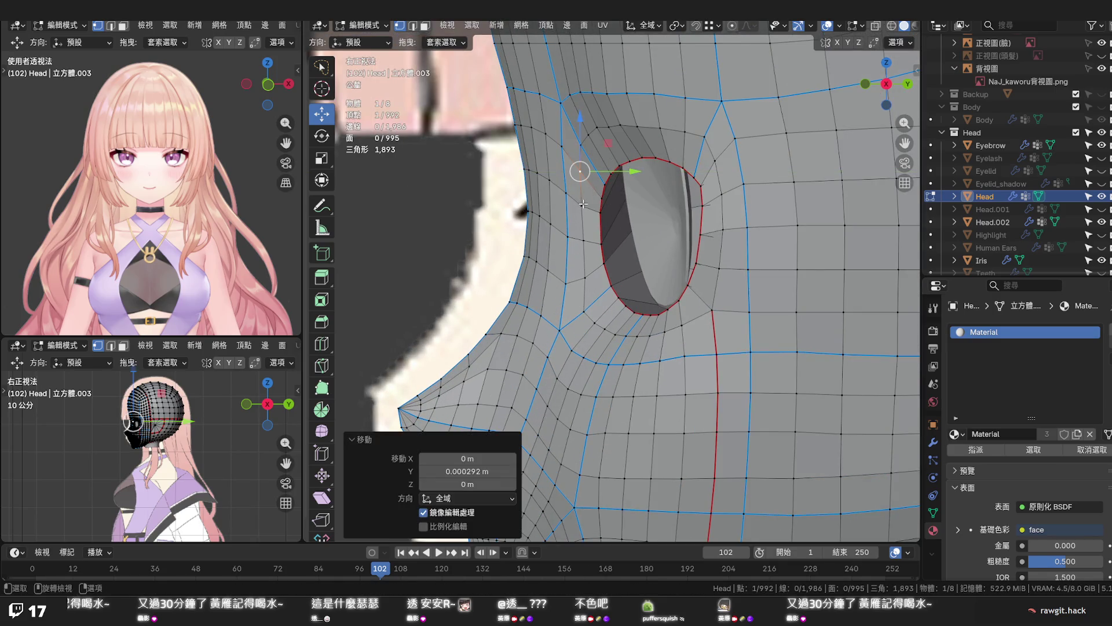
Move a second eye-rim vertex 0.000292 m along Y
{"action": "left_click", "coordinate": [585, 241]}
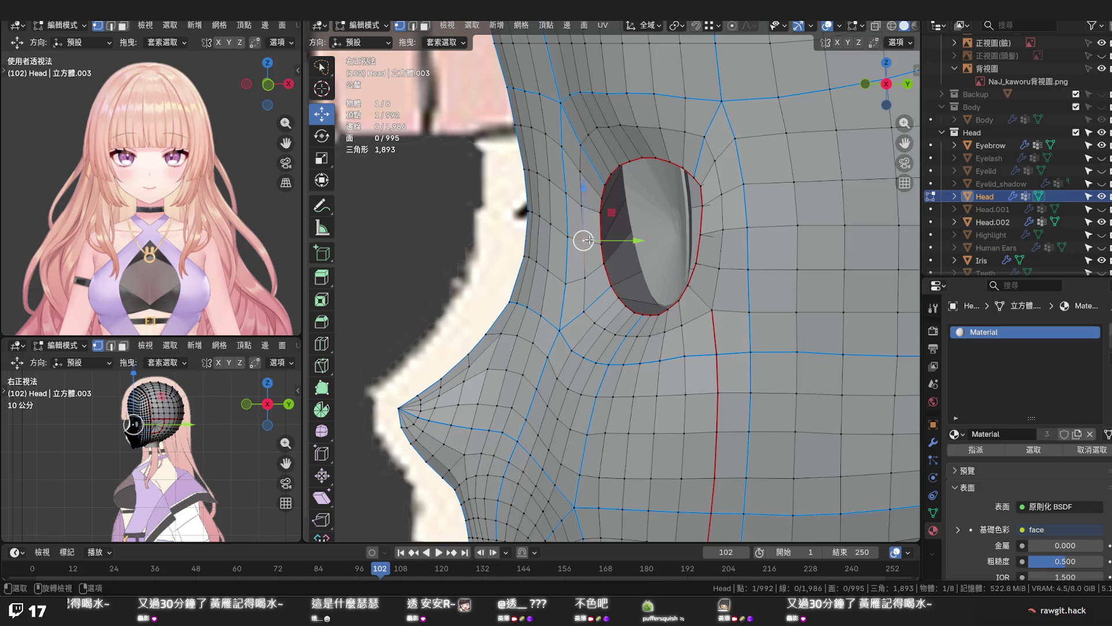
{"action": "left_click", "coordinate": [583, 207]}
{"action": "key", "text": "g"}
{"action": "key", "text": "y"}
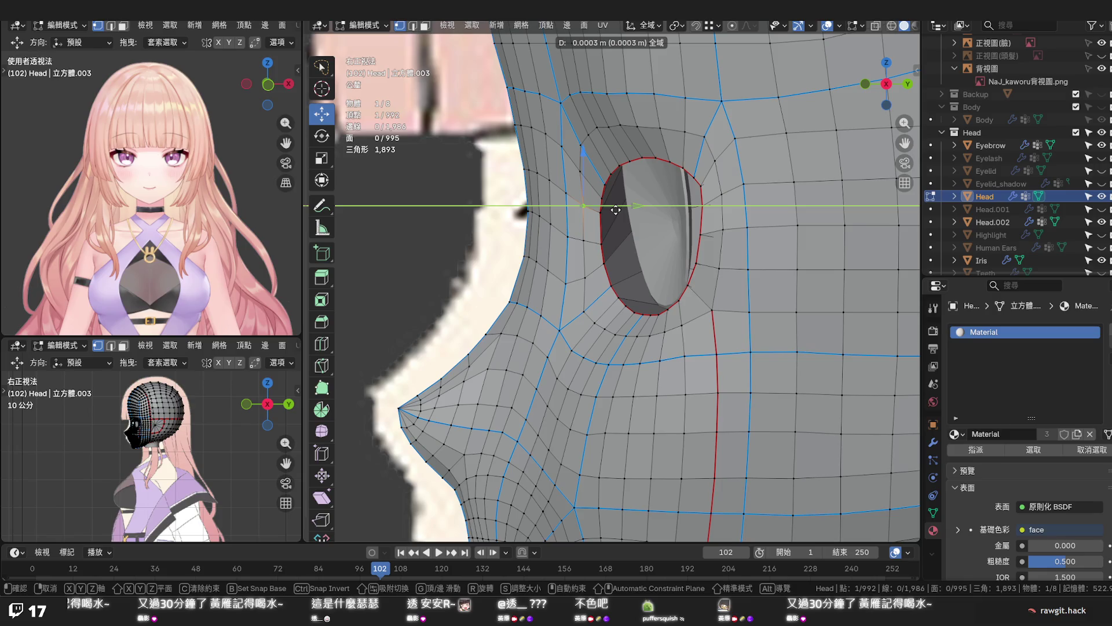
{"action": "left_click", "coordinate": [616, 210]}
{"action": "mouse_move", "coordinate": [606, 210]}
{"action": "middle_mouse_down"}
{"action": "mouse_move", "coordinate": [718, 240]}
{"action": "mouse_move", "coordinate": [628, 223]}
{"action": "middle_mouse_up"}
Return to the front orthographic view and deselect the eye-corner vertex
{"action": "key", "text": "KP_1"}
{"action": "scroll", "coordinate": [628, 223], "scroll_direction": "up", "scroll_amount": 3}
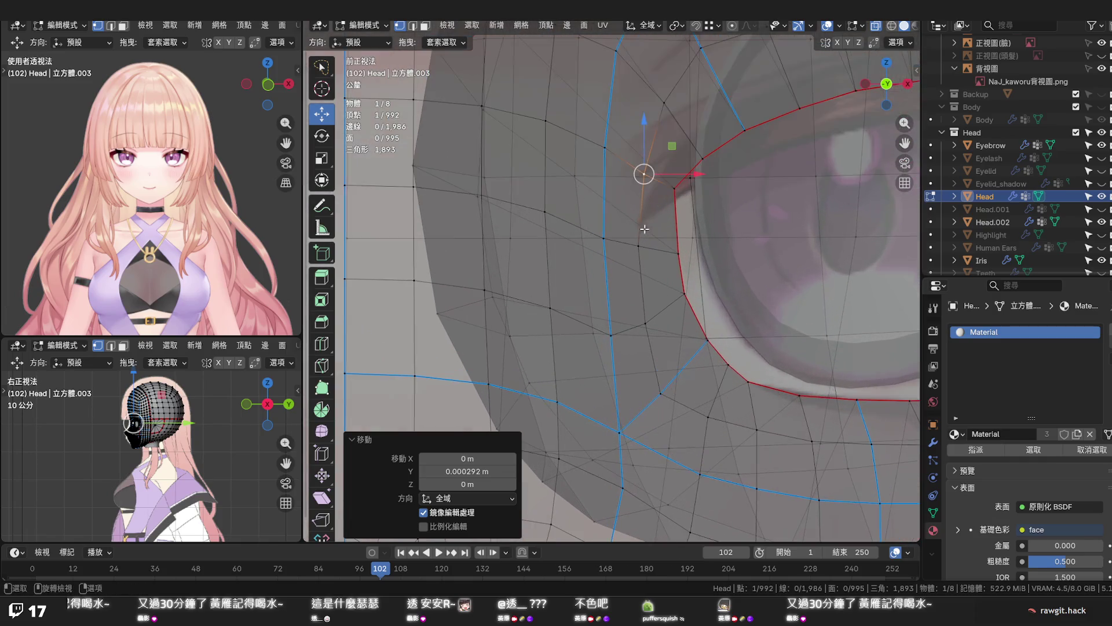
{"action": "left_click", "coordinate": [672, 200]}
{"action": "left_click", "coordinate": [702, 241]}
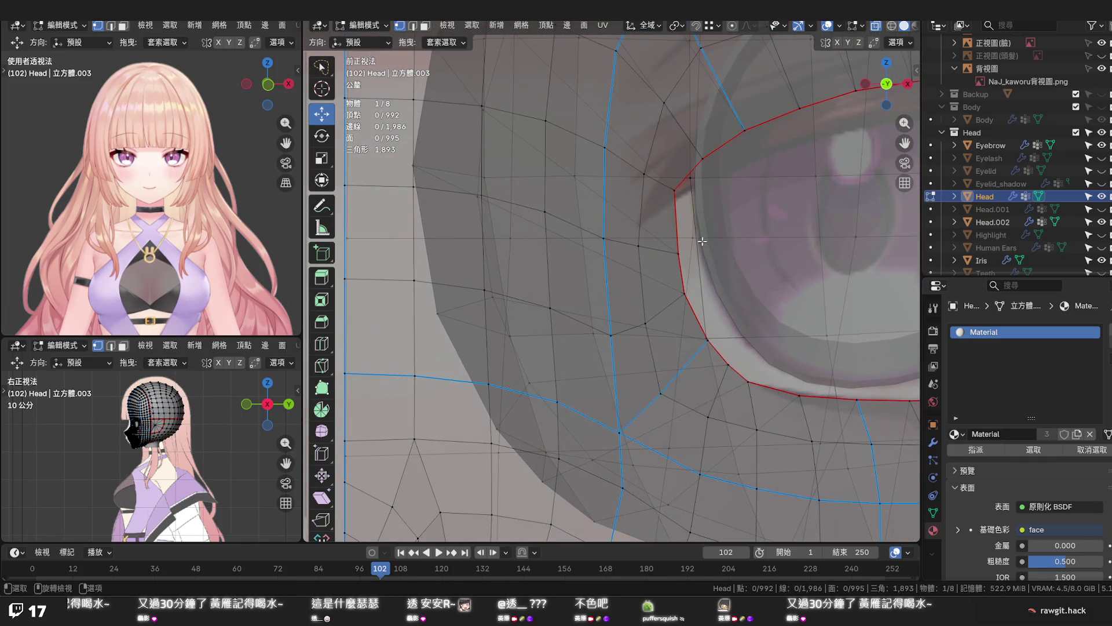